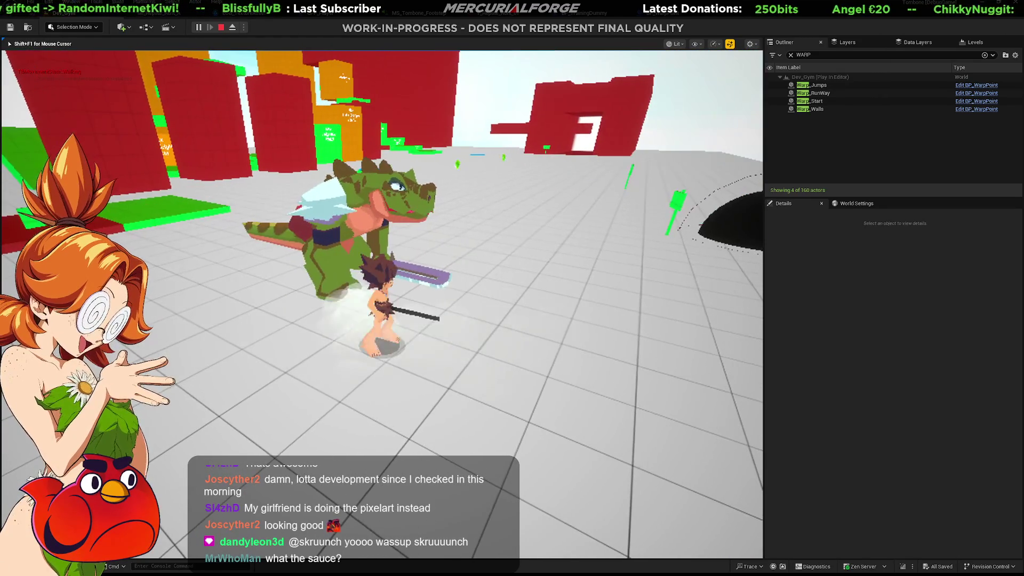
# End the Play-in-Editor session and return to the Unreal level editor
pyautogui.press('Escape')
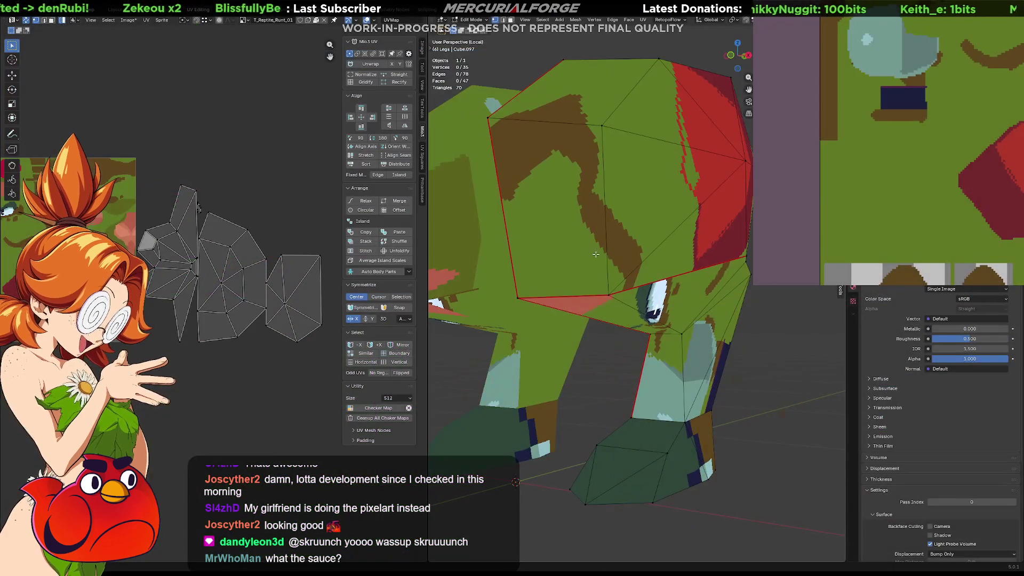
pyautogui.scroll(5, 594, 264)
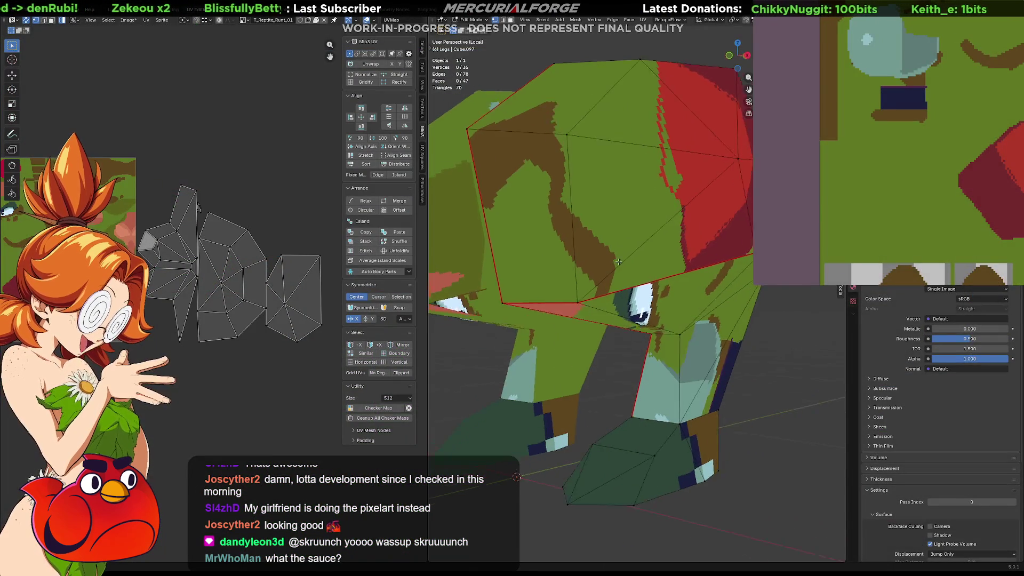
# Shift the leg's UV island onto a different patch of the pixel-art texture and check the leg
pyautogui.moveTo(593, 264); pyautogui.dragTo(572, 263, button='middle')
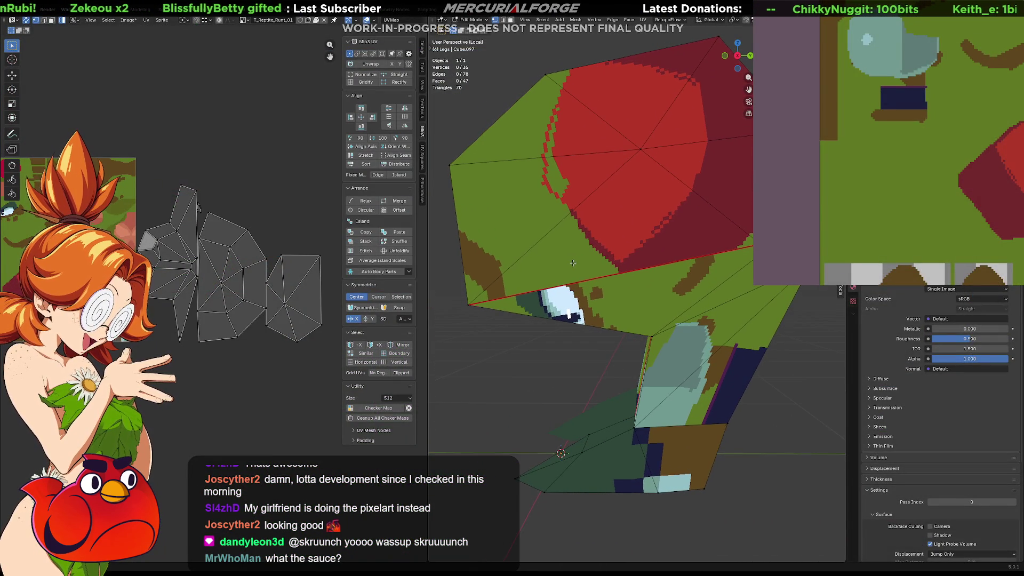
pyautogui.click(169, 257)
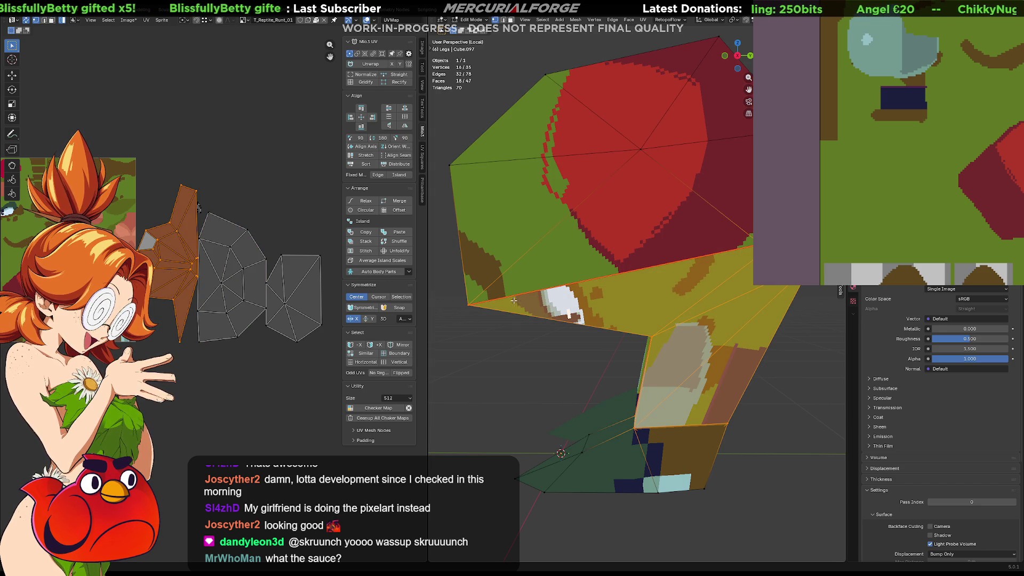
pyautogui.moveTo(576, 288)
pyautogui.mouseDown(button='middle')
pyautogui.moveTo(600, 304)
pyautogui.moveTo(466, 295)
pyautogui.moveTo(734, 300)
pyautogui.moveTo(455, 293)
pyautogui.mouseUp(button='middle')
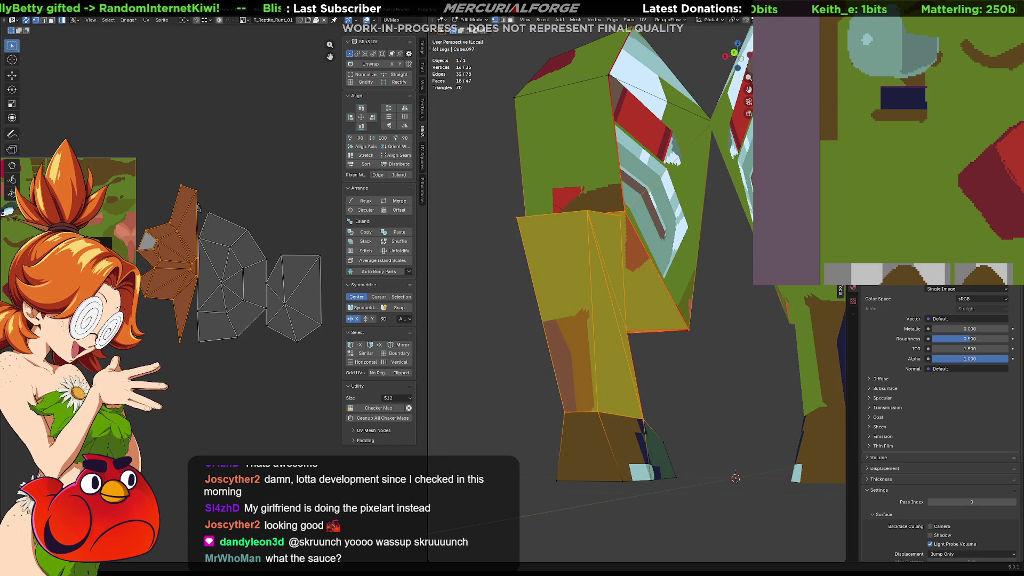
pyautogui.hotkey('ctrl', 'v')
pyautogui.moveTo(199, 208); pyautogui.dragTo(205, 208, button='middle')
pyautogui.moveTo(154, 258); pyautogui.dragTo(225, 263, button='middle')
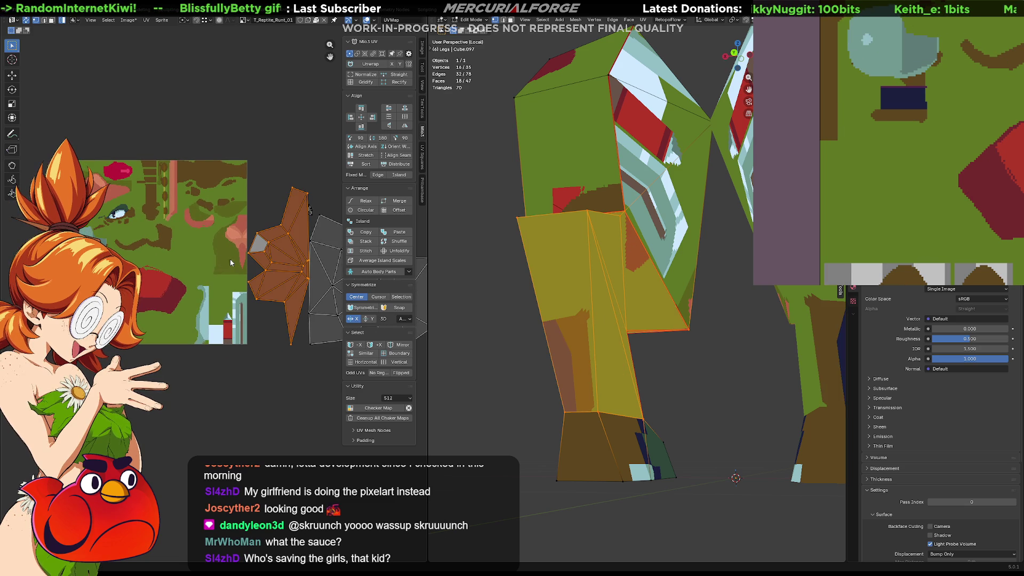
pyautogui.scroll(3, 225, 263)
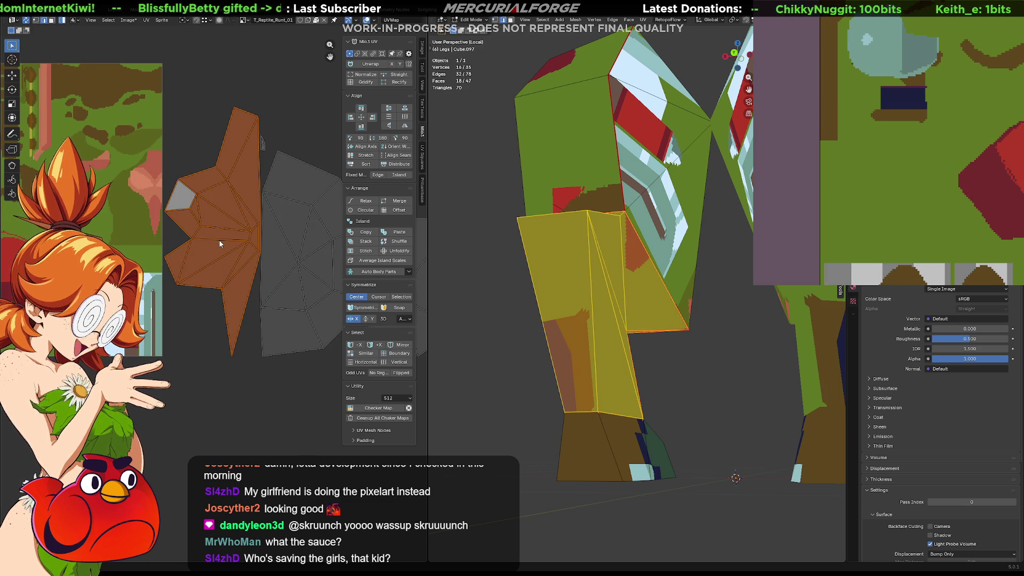
pyautogui.click(591, 283)
pyautogui.moveTo(592, 287)
pyautogui.mouseDown(button='middle')
pyautogui.moveTo(715, 290)
pyautogui.moveTo(629, 303)
pyautogui.mouseUp(button='middle')
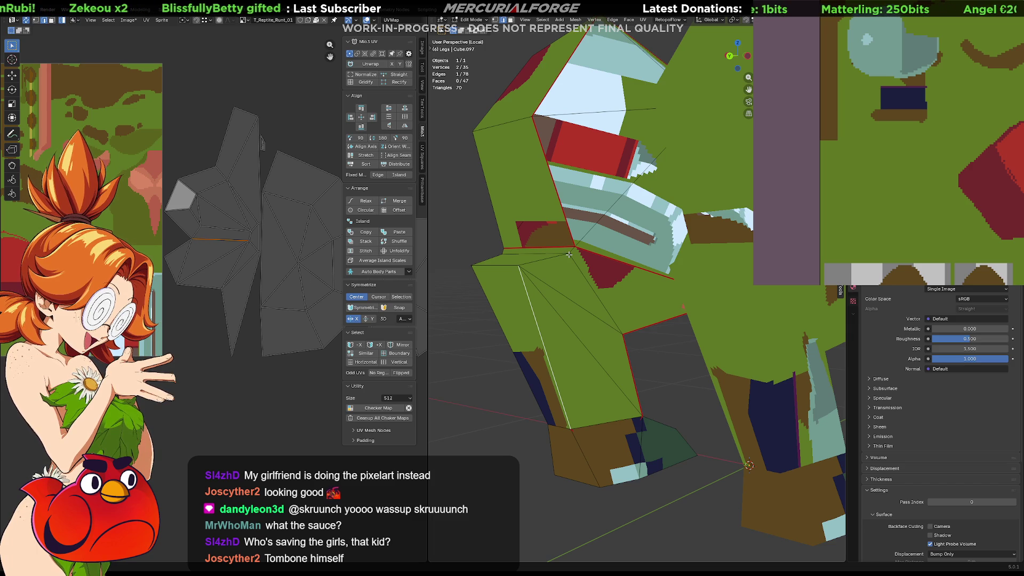
# Box-select the foot's UV island while viewing the legs from new angles
pyautogui.moveTo(570, 251); pyautogui.dragTo(690, 252, button='middle')
pyautogui.moveTo(575, 307)
pyautogui.mouseDown(button='middle')
pyautogui.moveTo(725, 281)
pyautogui.moveTo(597, 324)
pyautogui.moveTo(451, 325)
pyautogui.mouseUp(button='middle')
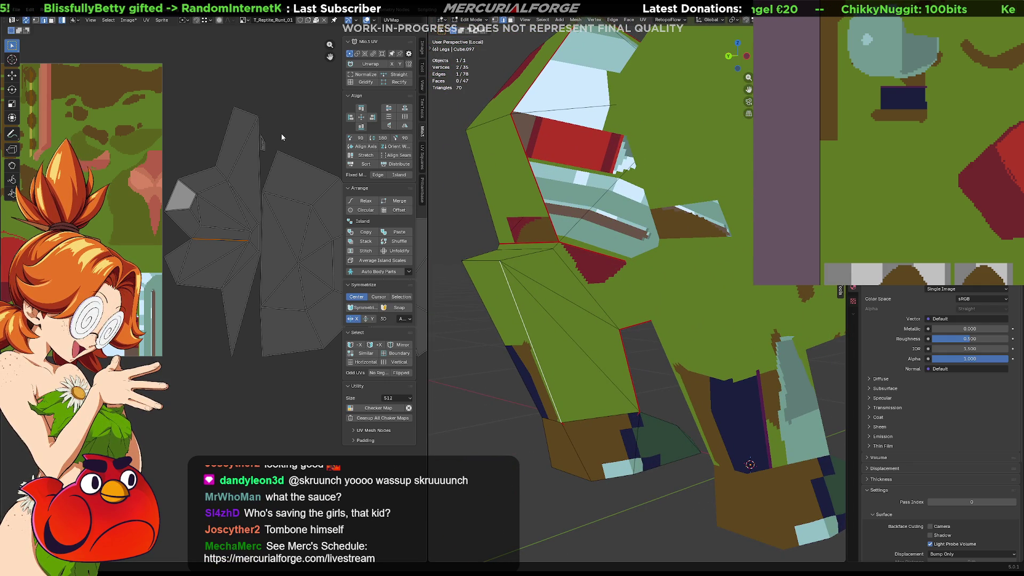
pyautogui.moveTo(255, 158); pyautogui.dragTo(255, 157)
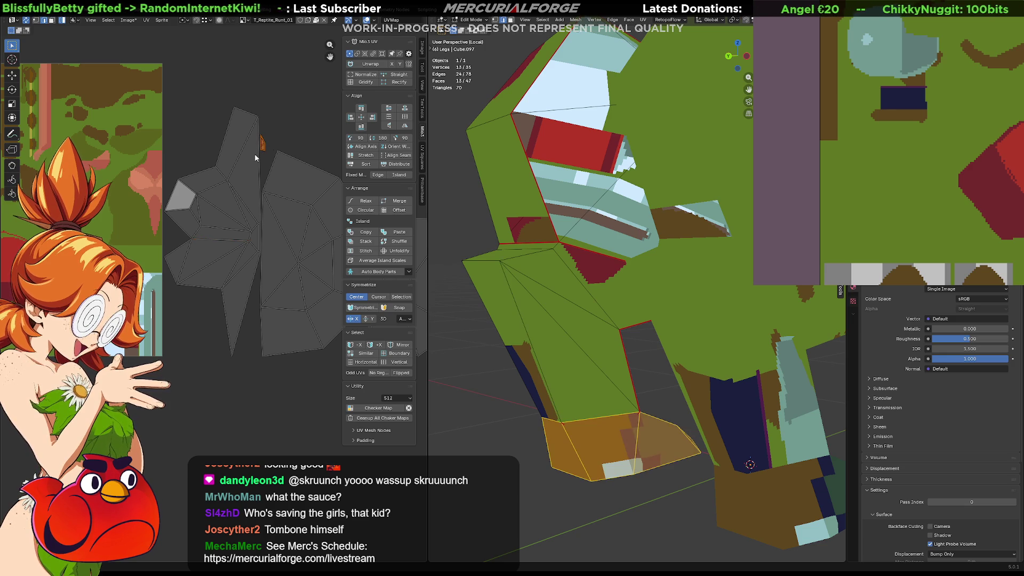
pyautogui.moveTo(556, 295)
pyautogui.mouseDown(button='middle')
pyautogui.moveTo(839, 290)
pyautogui.moveTo(438, 282)
pyautogui.moveTo(490, 273)
pyautogui.mouseUp(button='middle')
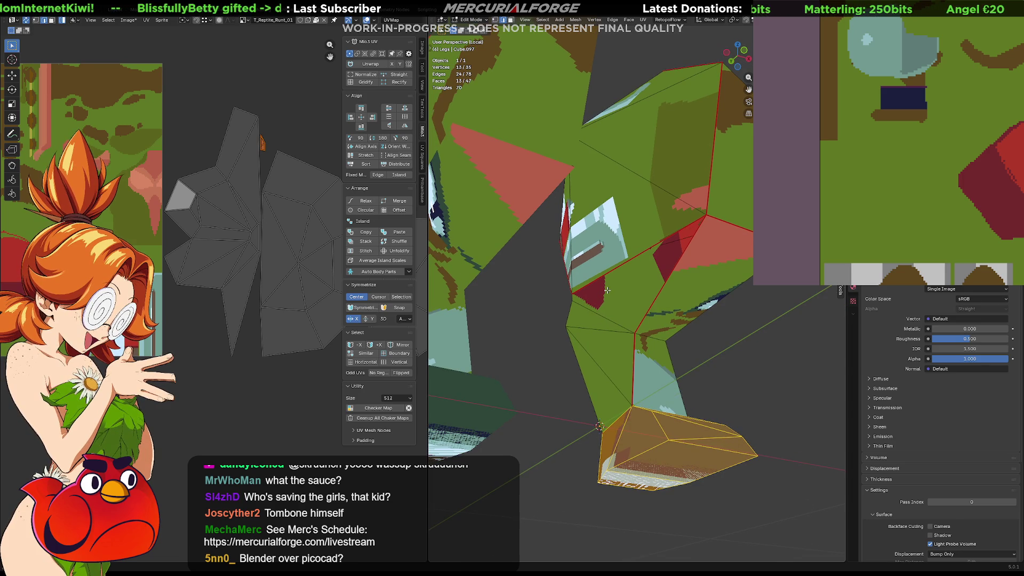
pyautogui.keyDown('shift'); pyautogui.moveTo(607, 312); pyautogui.dragTo(628, 344, button='middle'); pyautogui.keyUp('shift')
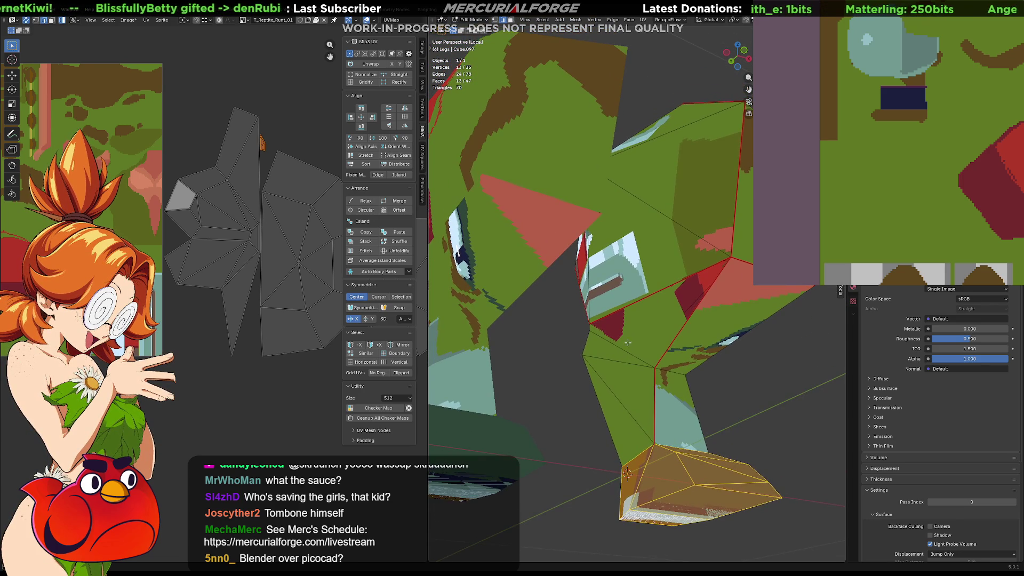
# Select six upper leg faces, starting from a triangular face, in face select mode
pyautogui.click(641, 260)
pyautogui.keyDown('shift'); pyautogui.moveTo(641, 260); pyautogui.dragTo(630, 304, button='middle'); pyautogui.keyUp('shift')
pyautogui.click(646, 292)
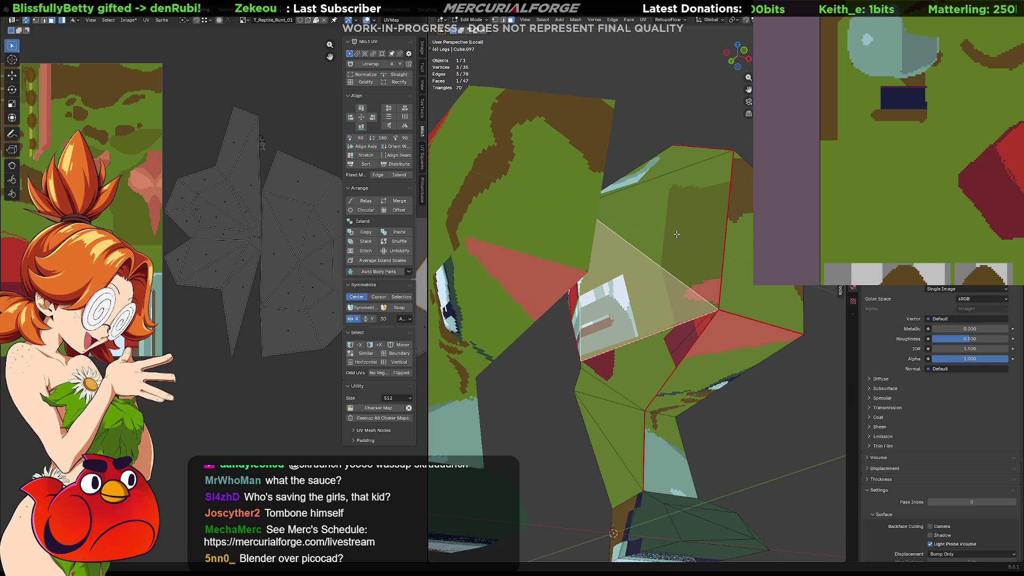
pyautogui.keyDown('shift'); pyautogui.click(672, 191); pyautogui.keyUp('shift')
pyautogui.keyDown('shift'); pyautogui.click(655, 164); pyautogui.keyUp('shift')
pyautogui.moveTo(655, 164); pyautogui.dragTo(726, 228, button='middle')
pyautogui.keyDown('shift'); pyautogui.click(578, 158); pyautogui.keyUp('shift')
pyautogui.moveTo(578, 158)
pyautogui.mouseDown(button='middle')
pyautogui.moveTo(539, 248)
pyautogui.moveTo(436, 232)
pyautogui.moveTo(685, 336)
pyautogui.mouseUp(button='middle')
pyautogui.keyDown('shift'); pyautogui.click(539, 248); pyautogui.keyUp('shift')
pyautogui.moveTo(639, 320)
pyautogui.mouseDown(button='middle')
pyautogui.moveTo(705, 265)
pyautogui.moveTo(725, 313)
pyautogui.moveTo(527, 258)
pyautogui.moveTo(548, 260)
pyautogui.mouseUp(button='middle')
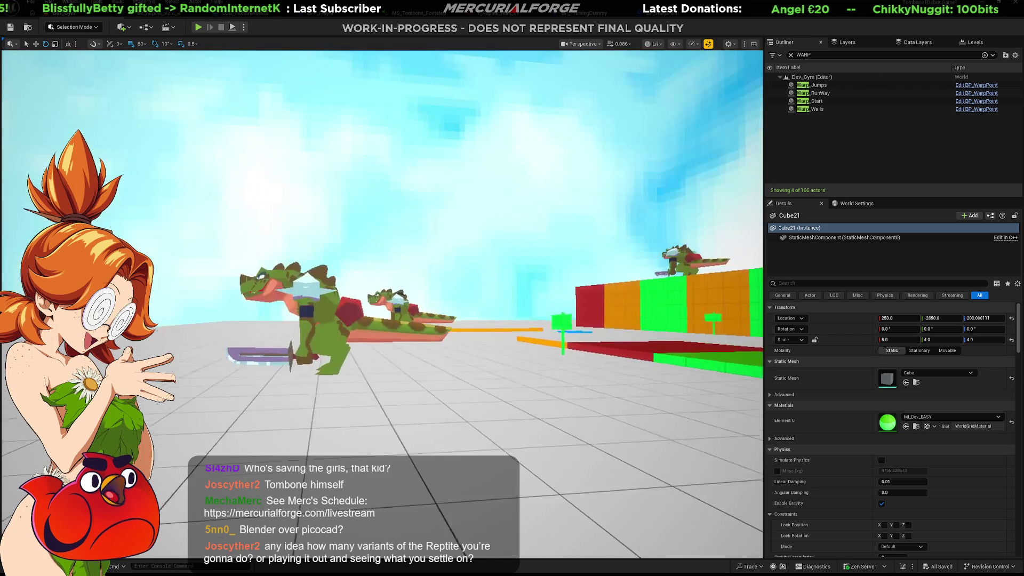
# Move the camera toward the reptile enemies in the Dev_Gym level
pyautogui.moveTo(405, 243); pyautogui.dragTo(404, 243, button='right')
# Raise the camera speed and fly in close to one sword-wielding reptile enemy
pyautogui.scroll(3, 404, 243)
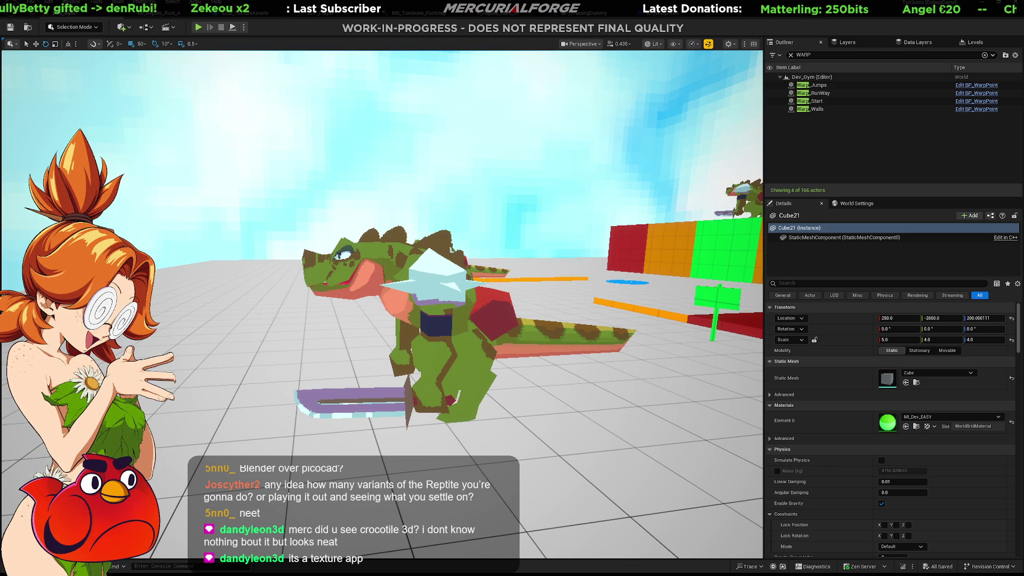
pyautogui.hotkey('alt', 'Tab')
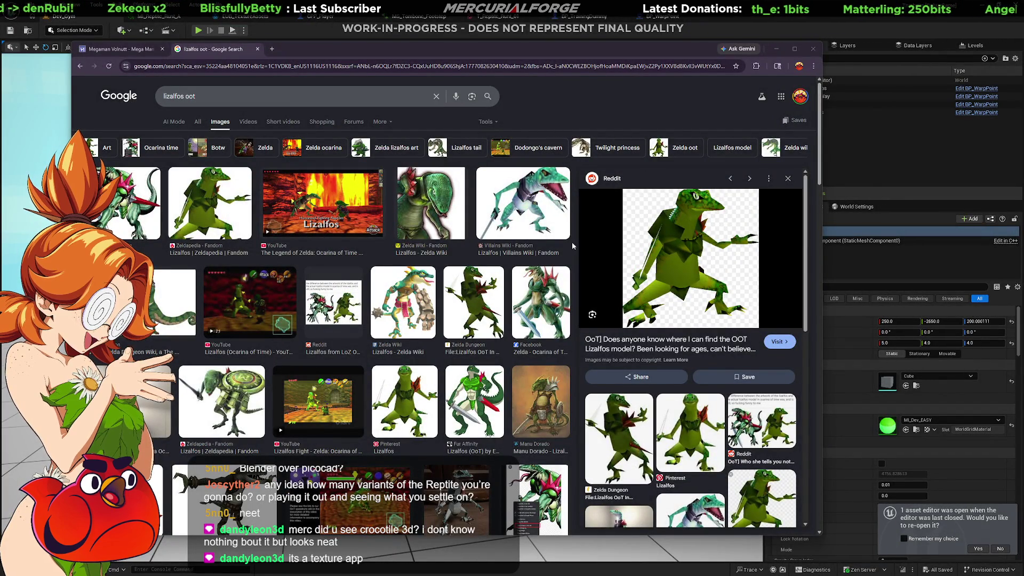
# Scroll the 'lizalfos oot' image results and preview the Blizzard Forums Saurok picture
pyautogui.scroll(-7, 327, 283)
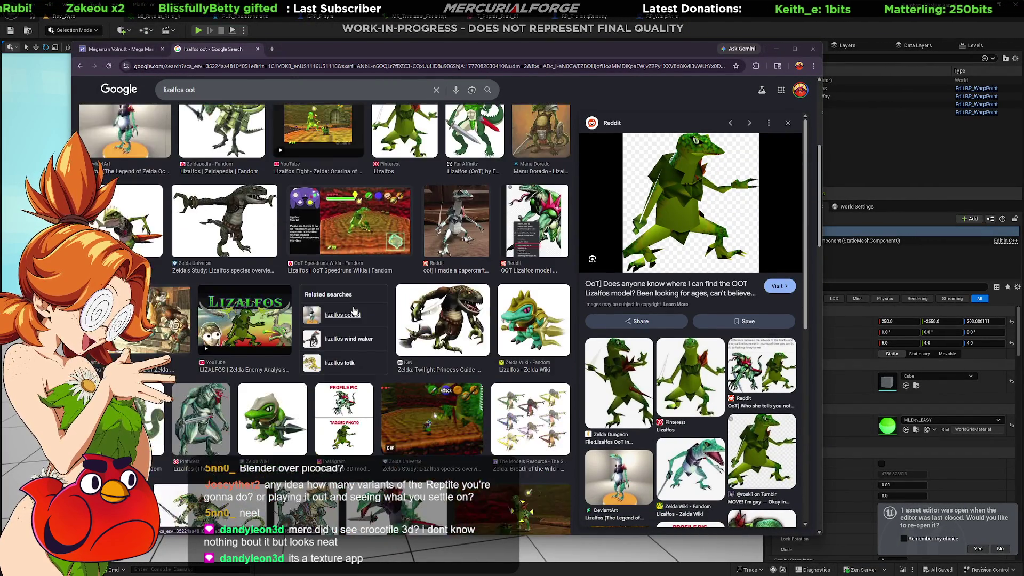
pyautogui.scroll(-2, 346, 304)
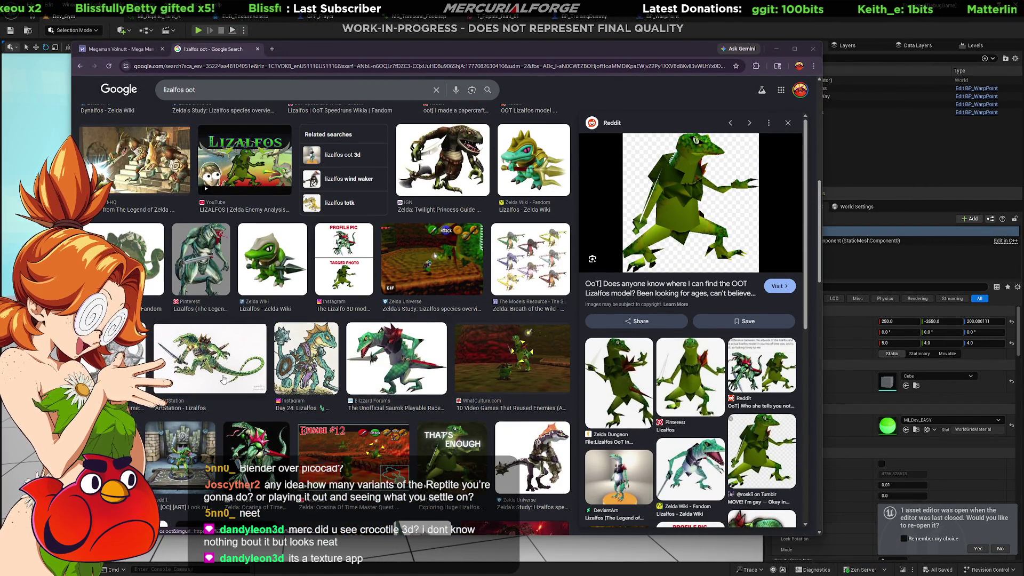
pyautogui.click(374, 355)
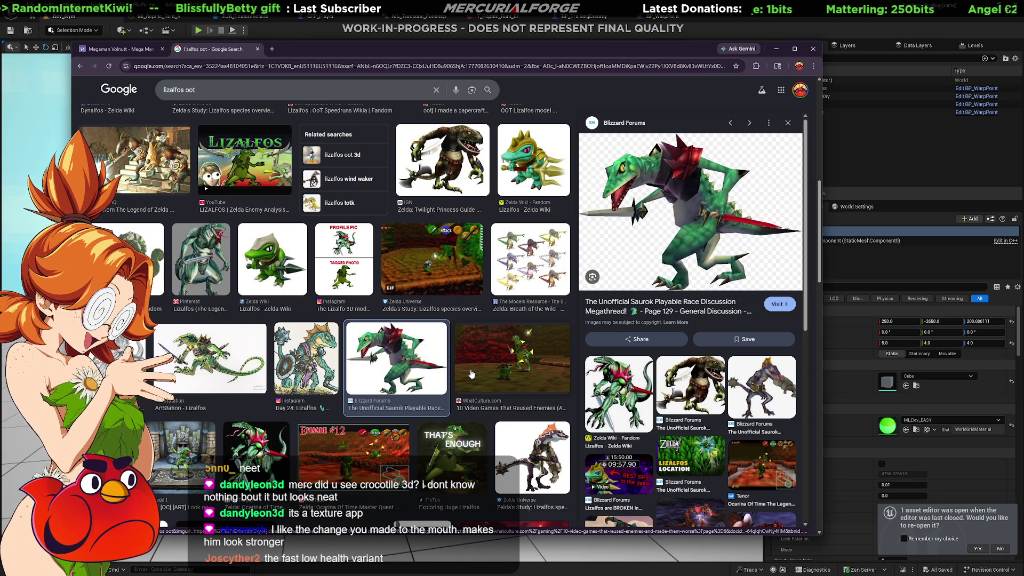
# Leave the Saurok reference preview and bring the Unreal Editor back to the front
pyautogui.click(725, 25)
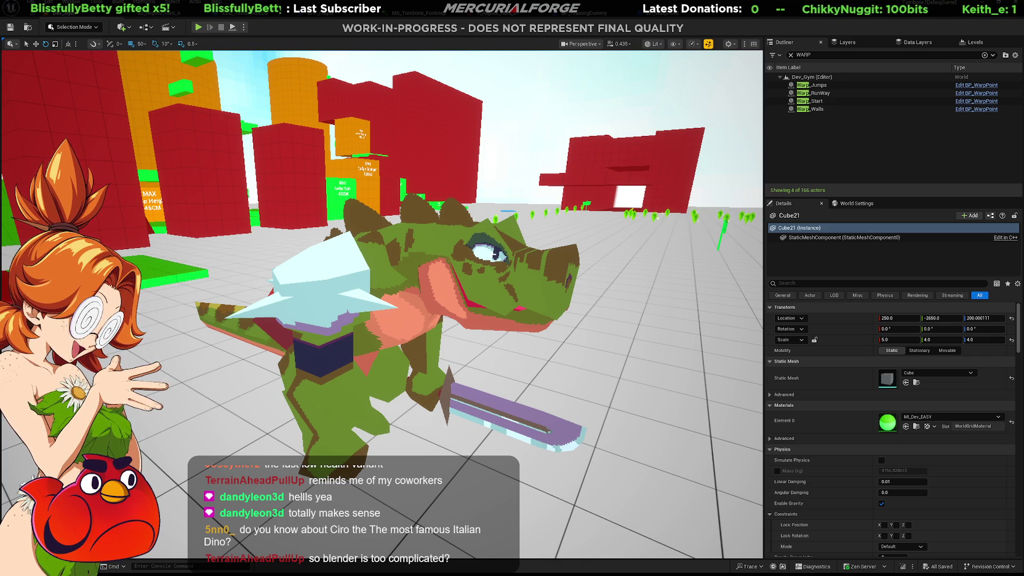
# Switch to Chrome's Google Images results for 'ciro italian dino'
pyautogui.hotkey('alt', 'Tab')
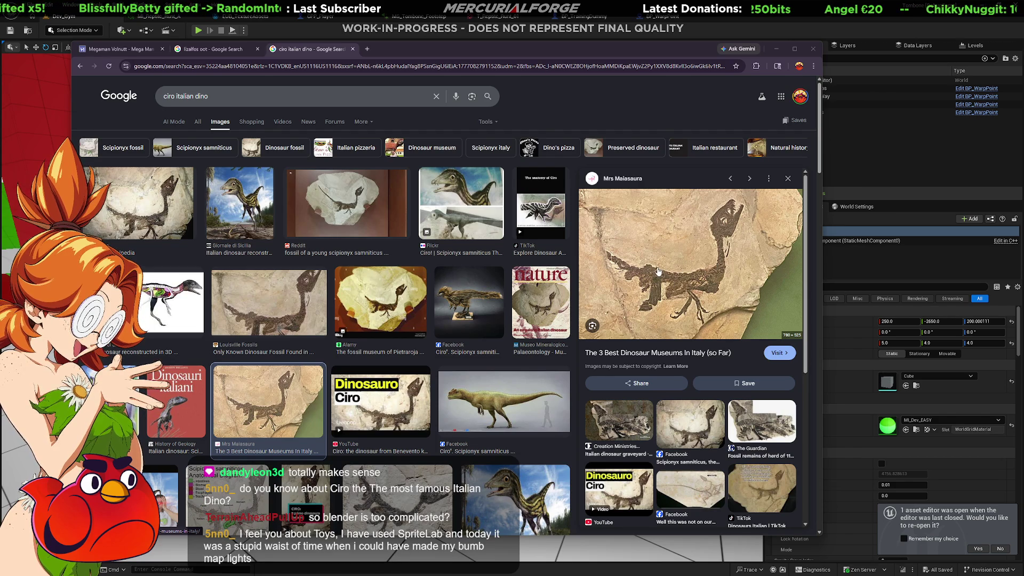
# Preview the Italian dinosaur reconstruction and Dinosauri italiani book cover, then return to Unreal
pyautogui.scroll(-3, 463, 331)
pyautogui.scroll(-5, 463, 329)
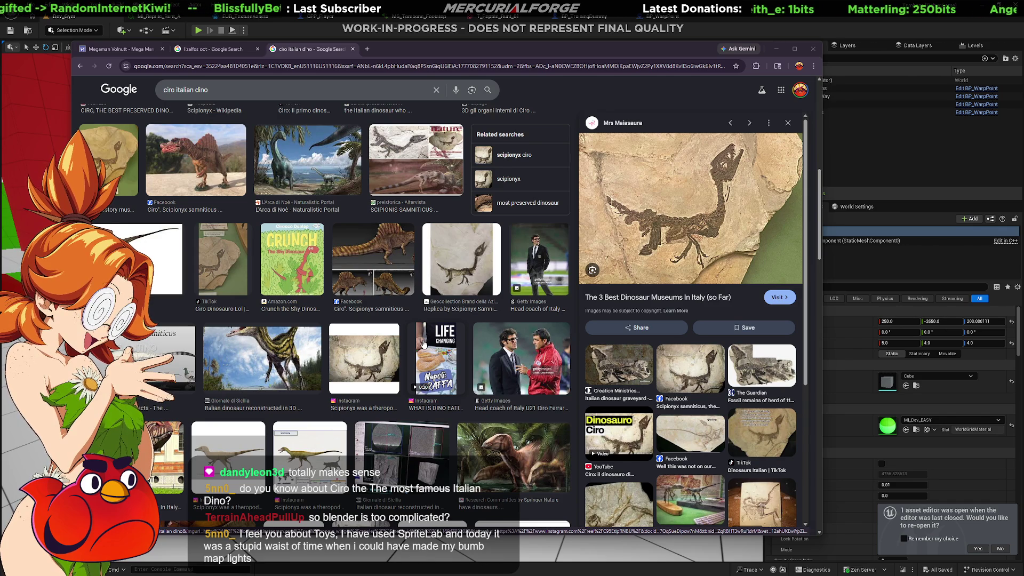
pyautogui.scroll(10, 423, 344)
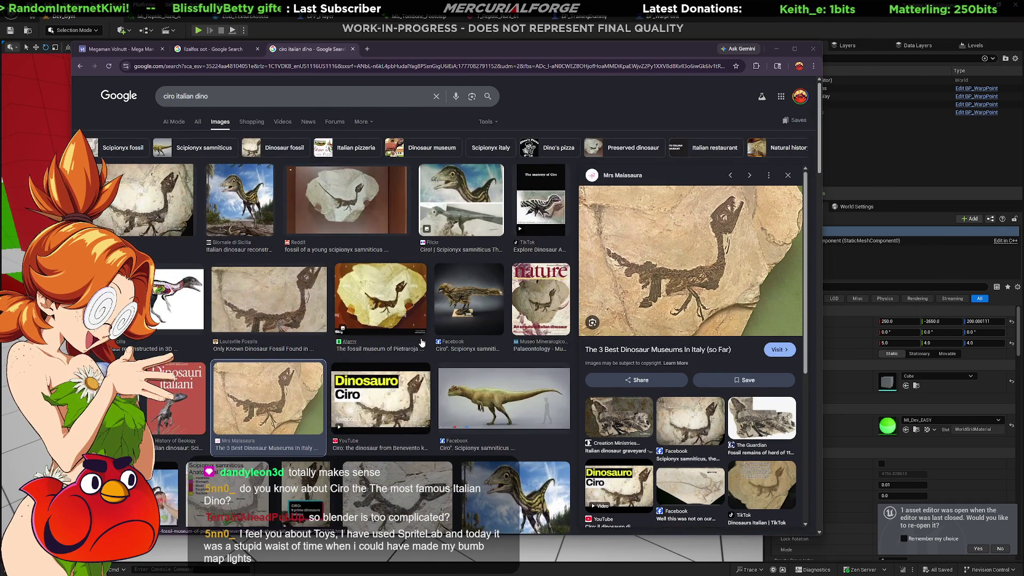
pyautogui.click(256, 231)
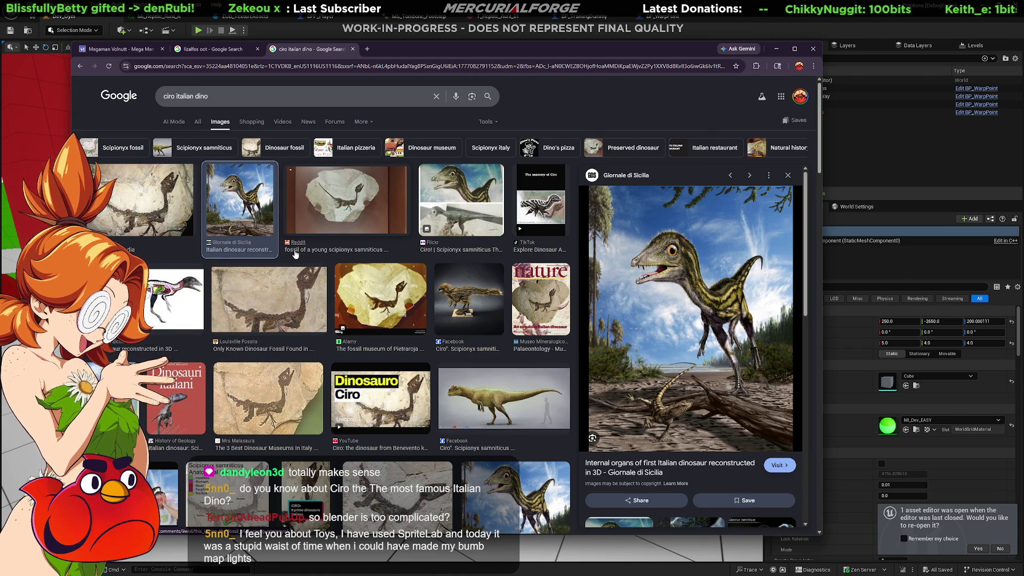
pyautogui.click(173, 388)
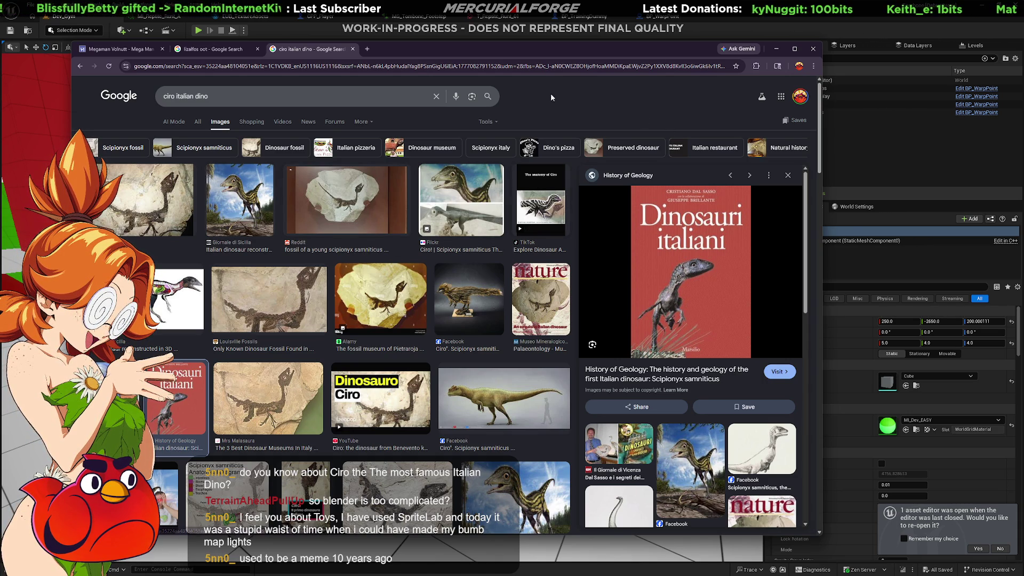
pyautogui.hotkey('alt', 'Tab')
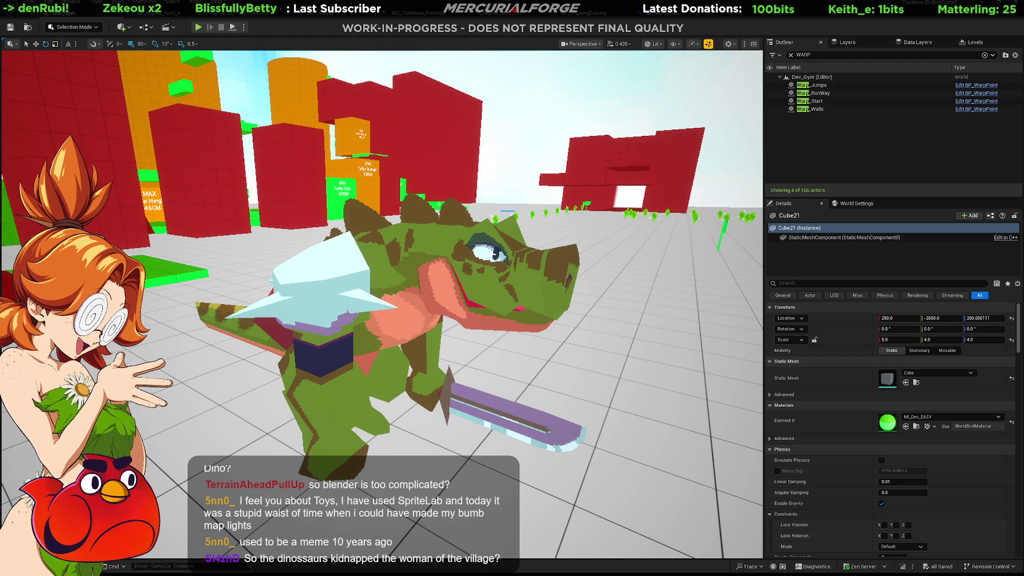
# Fly the camera in and back out around the reptile, then return to Blender
pyautogui.press('Up')
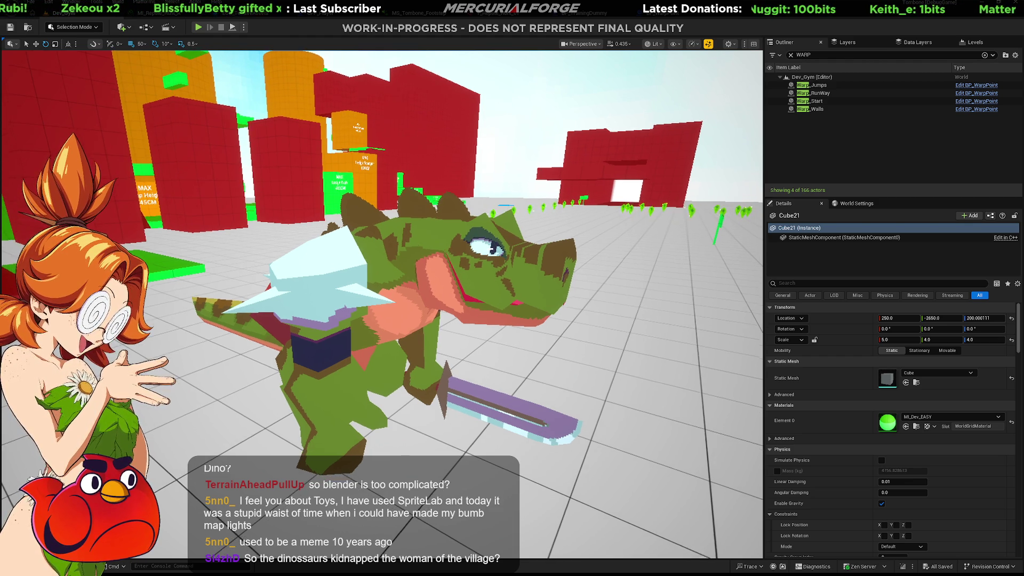
pyautogui.press('Down')
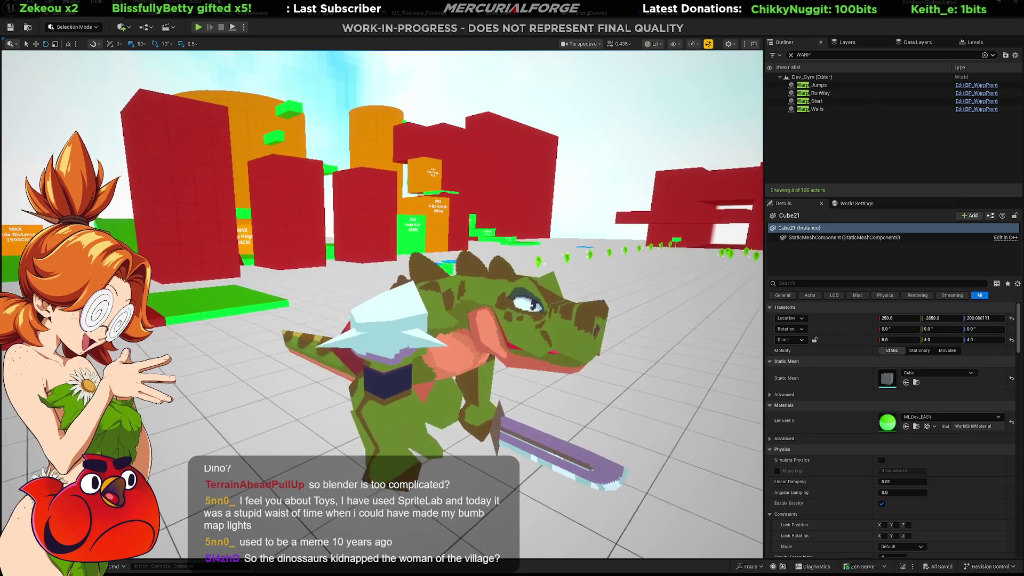
pyautogui.press('Down')
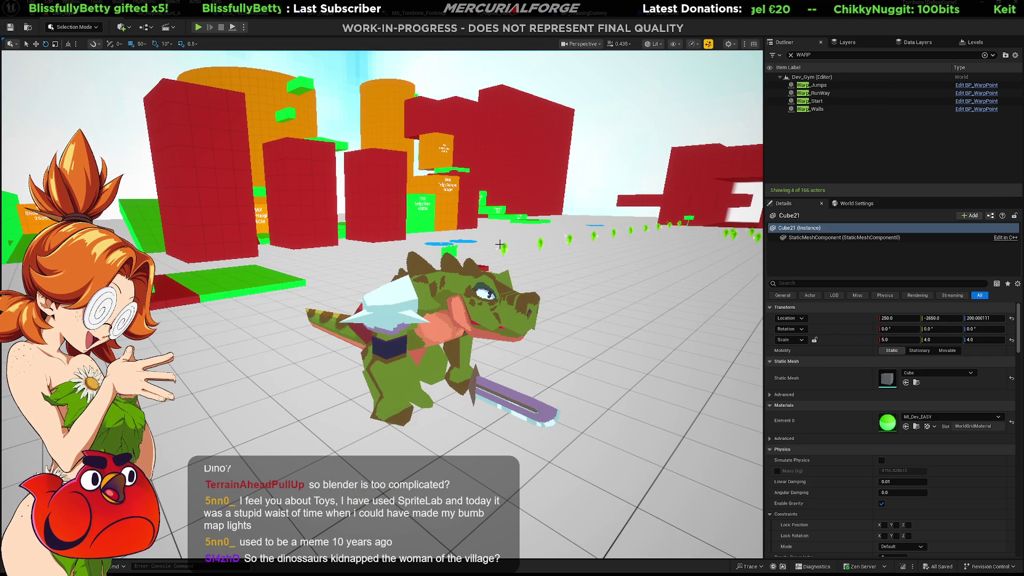
pyautogui.hotkey('alt', 'Tab')
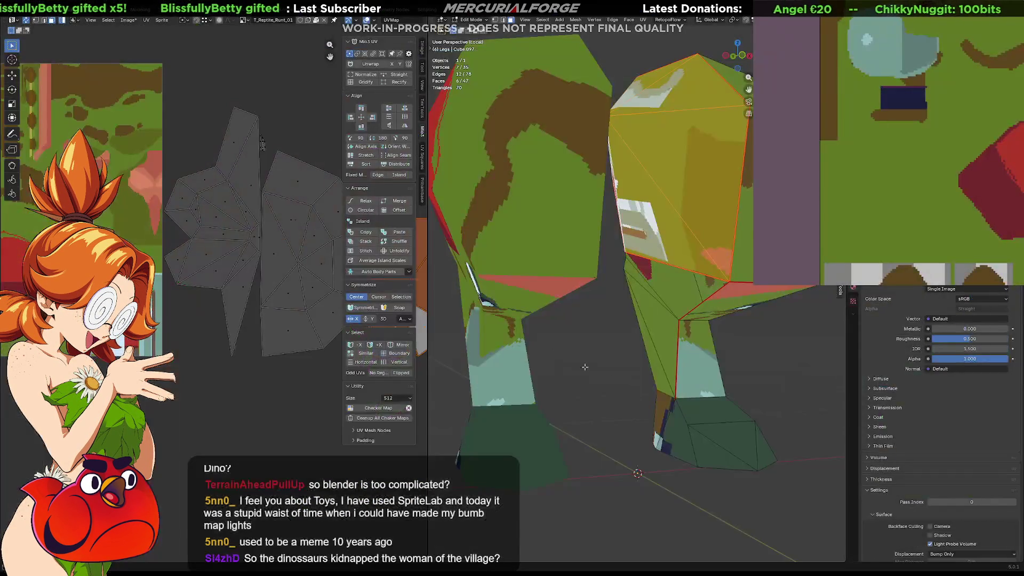
# Zoom in on the reptile's legs and the texture's lower-right corner to inspect them
pyautogui.moveTo(620, 373)
pyautogui.mouseDown(button='middle')
pyautogui.moveTo(567, 385)
pyautogui.moveTo(572, 334)
pyautogui.moveTo(639, 338)
pyautogui.moveTo(647, 362)
pyautogui.moveTo(675, 347)
pyautogui.mouseUp(button='middle')
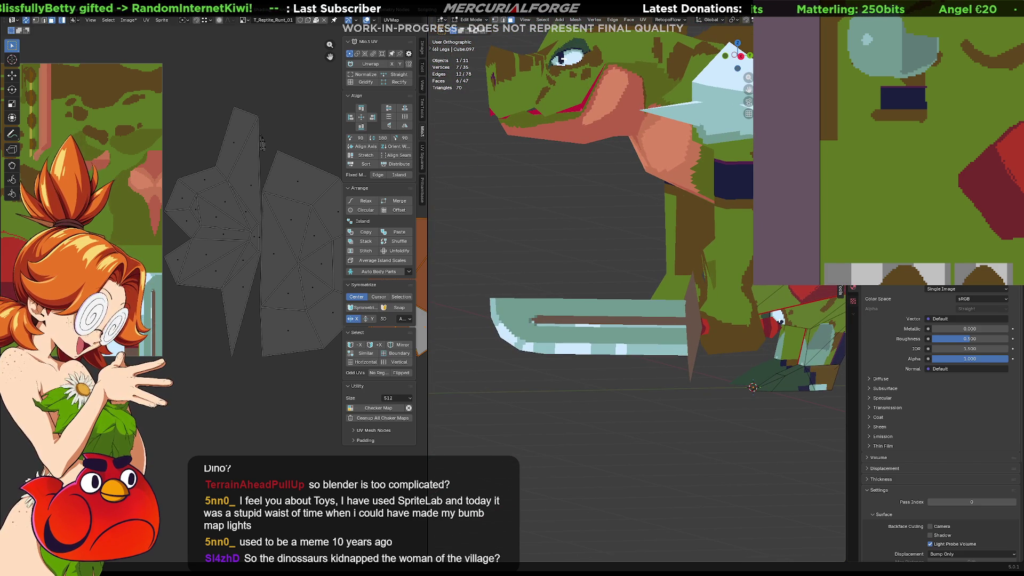
pyautogui.moveTo(1003, 229); pyautogui.dragTo(837, 139, button='middle')
pyautogui.scroll(3, 946, 161)
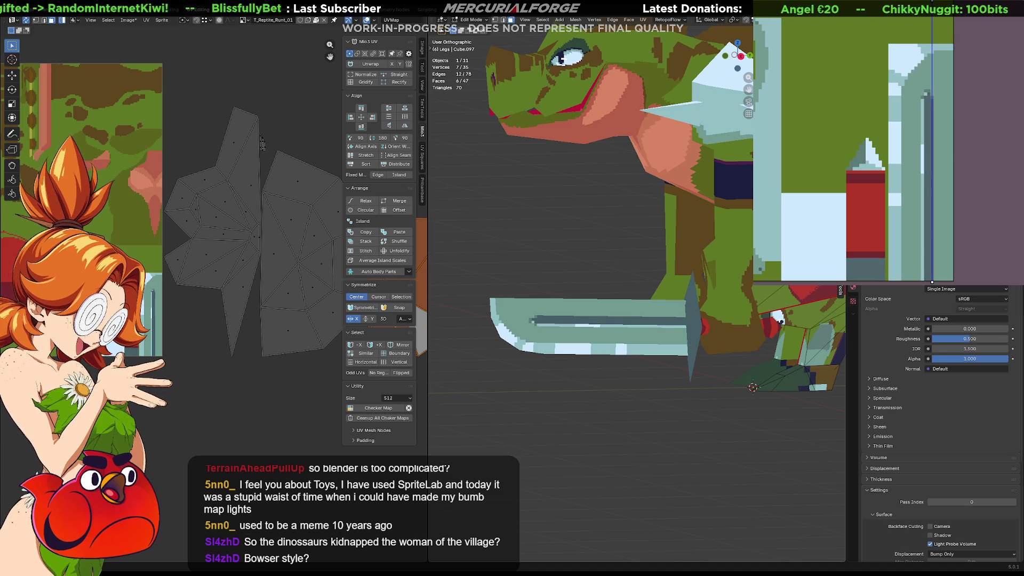
pyautogui.scroll(-4, 637, 291)
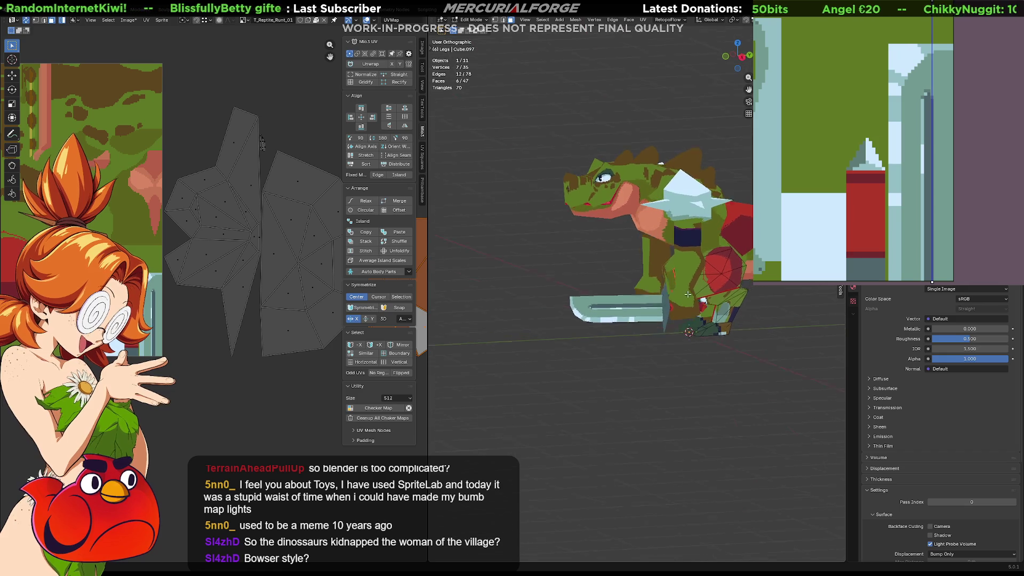
# Orbit around the whole reptile to check the eye pixels, then leave Edit Mode
pyautogui.moveTo(698, 278)
pyautogui.mouseDown(button='middle')
pyautogui.moveTo(708, 282)
pyautogui.moveTo(492, 286)
pyautogui.moveTo(431, 336)
pyautogui.moveTo(491, 291)
pyautogui.mouseUp(button='middle')
pyautogui.scroll(3, 590, 320)
pyautogui.moveTo(630, 391)
pyautogui.mouseDown(button='middle')
pyautogui.moveTo(688, 293)
pyautogui.moveTo(476, 298)
pyautogui.moveTo(779, 291)
pyautogui.moveTo(707, 274)
pyautogui.moveTo(608, 340)
pyautogui.mouseUp(button='middle')
pyautogui.scroll(2, 599, 289)
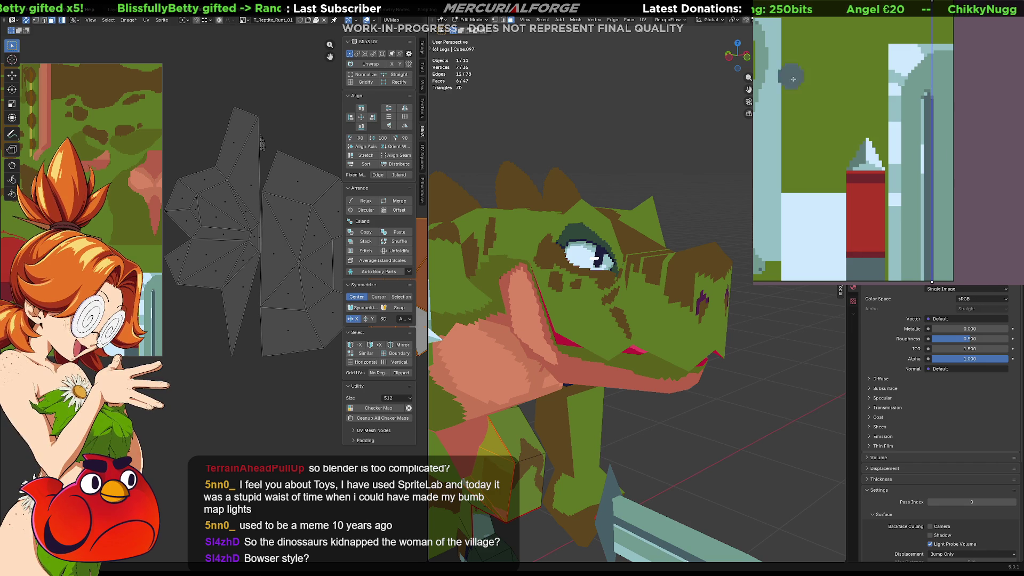
pyautogui.scroll(-5, 833, 121)
pyautogui.scroll(5, 835, 120)
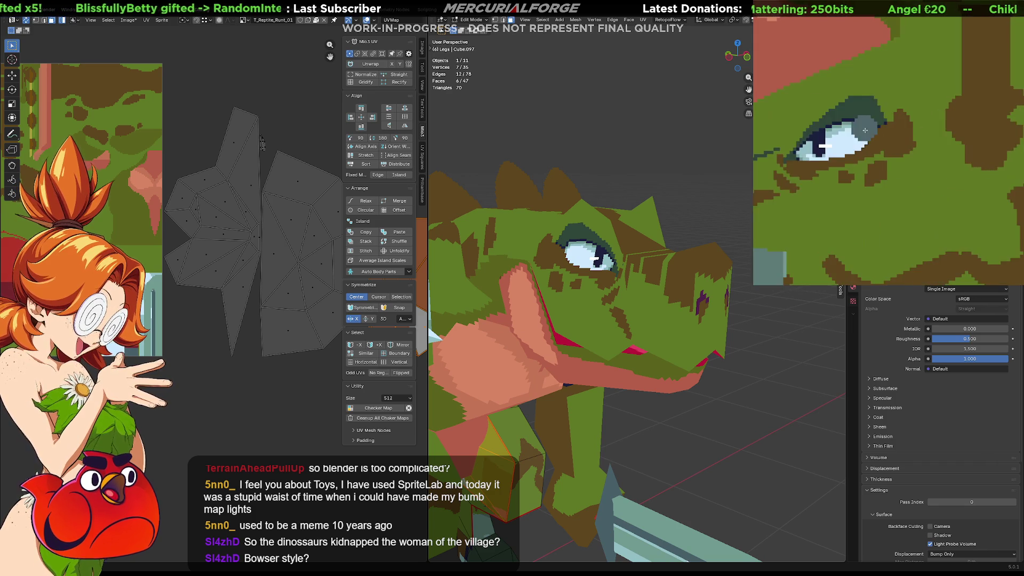
pyautogui.scroll(-2, 909, 160)
pyautogui.scroll(6, 909, 160)
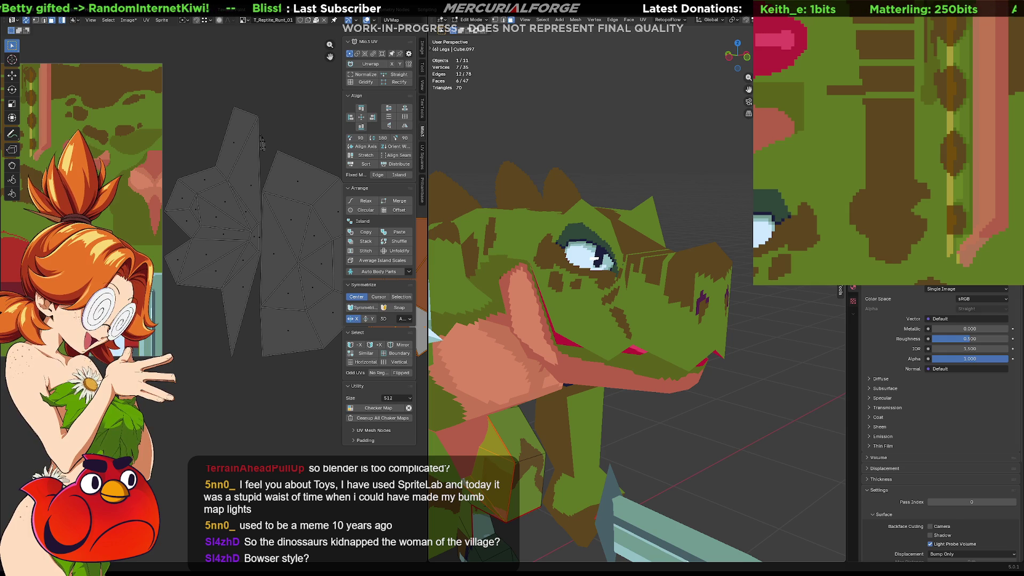
pyautogui.press('Tab')
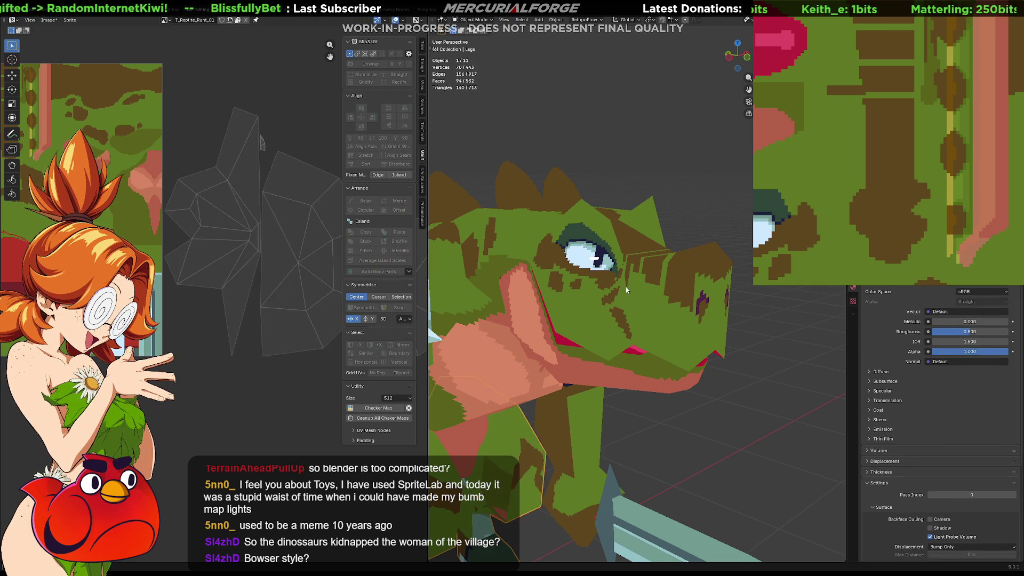
# Select the reptile's head and enter Edit Mode, viewing it from above
pyautogui.click(630, 289)
pyautogui.press('Tab')
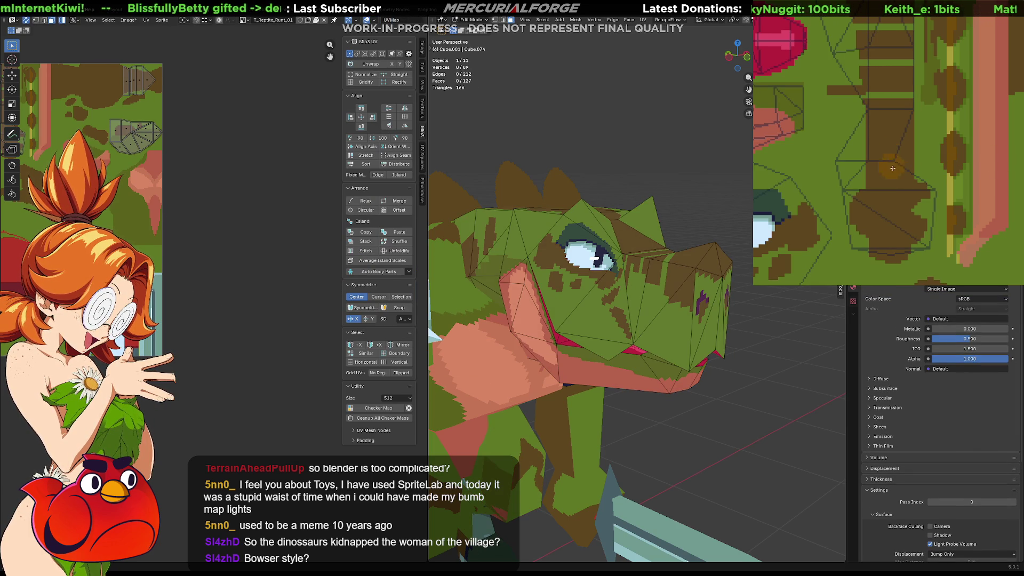
pyautogui.keyDown('shift'); pyautogui.scroll(5, 895, 165); pyautogui.keyUp('shift')
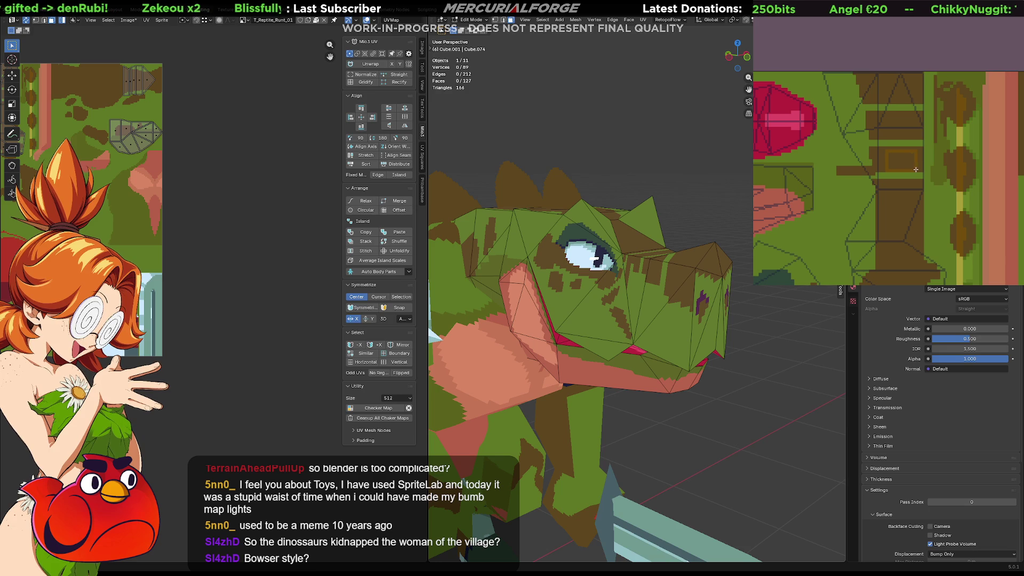
pyautogui.moveTo(576, 229); pyautogui.dragTo(570, 272, button='middle')
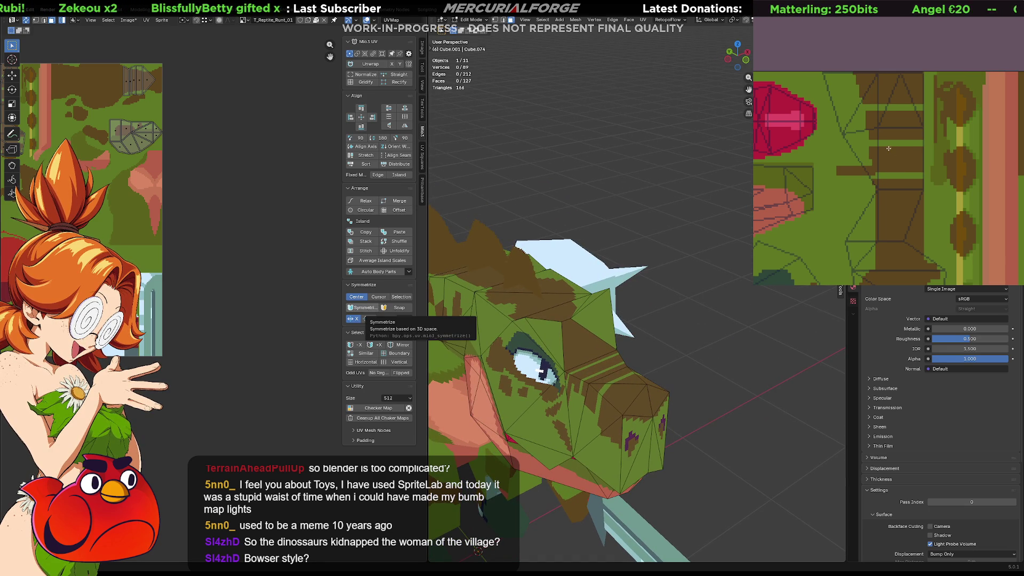
# Repaint the brown stripe segments on the head texture a brighter orange-brown
pyautogui.click(915, 173)
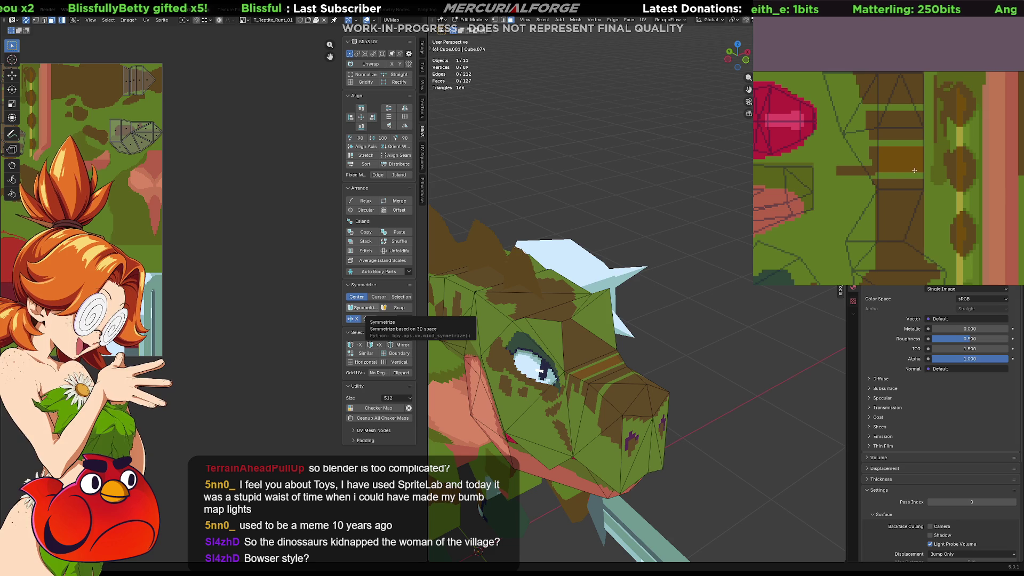
pyautogui.click(918, 170)
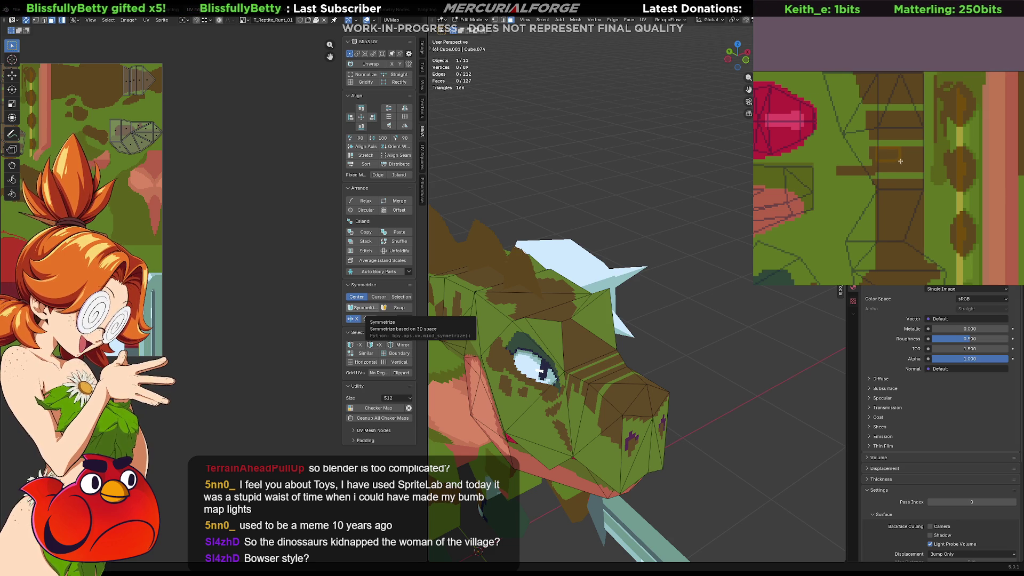
pyautogui.click(924, 171)
pyautogui.click(924, 170)
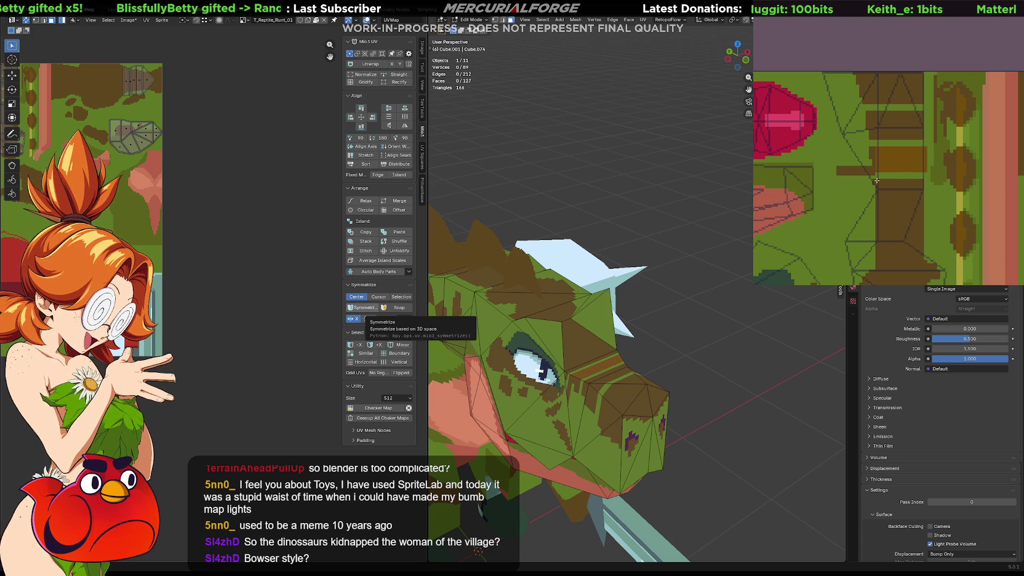
pyautogui.click(921, 231)
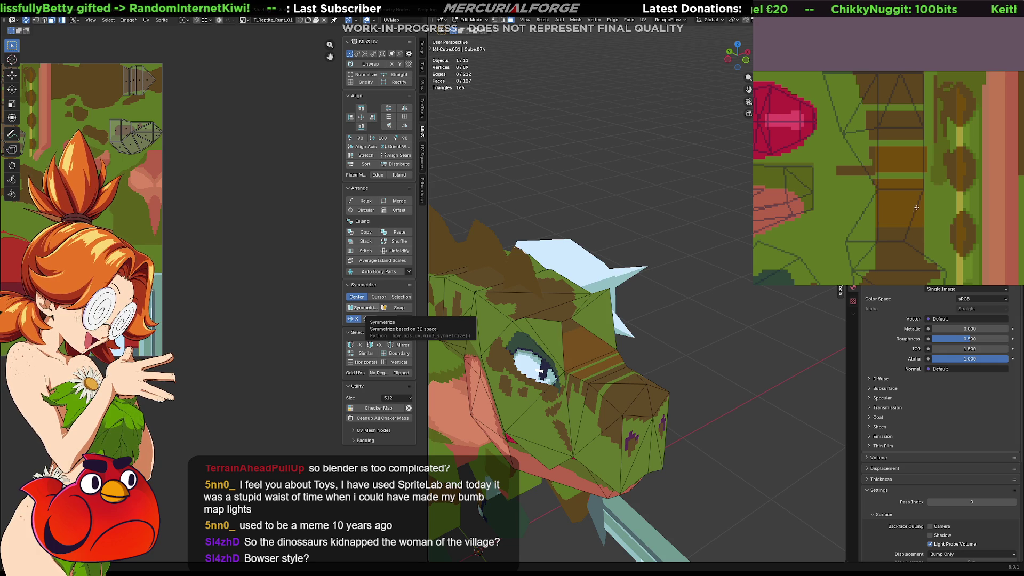
pyautogui.click(920, 240)
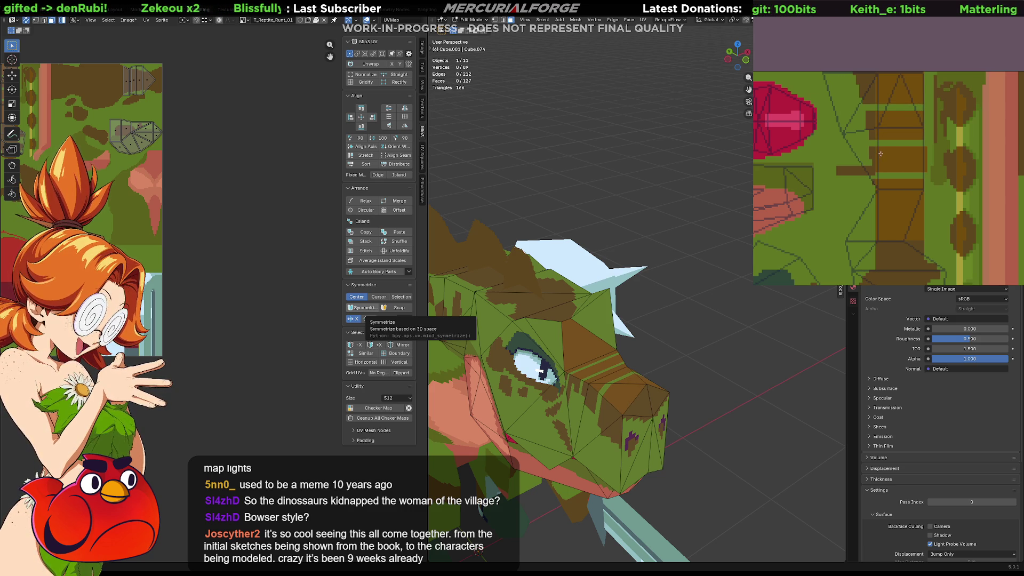
pyautogui.moveTo(666, 320)
pyautogui.mouseDown(button='middle')
pyautogui.moveTo(639, 325)
pyautogui.moveTo(668, 333)
pyautogui.mouseUp(button='middle')
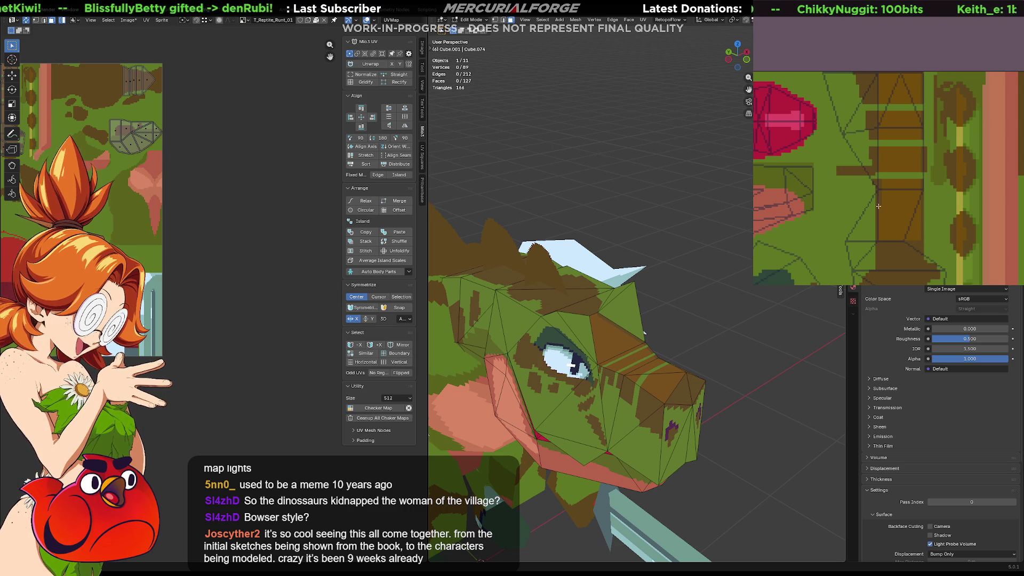
pyautogui.moveTo(587, 320)
pyautogui.mouseDown(button='middle')
pyautogui.moveTo(458, 310)
pyautogui.moveTo(475, 312)
pyautogui.mouseUp(button='middle')
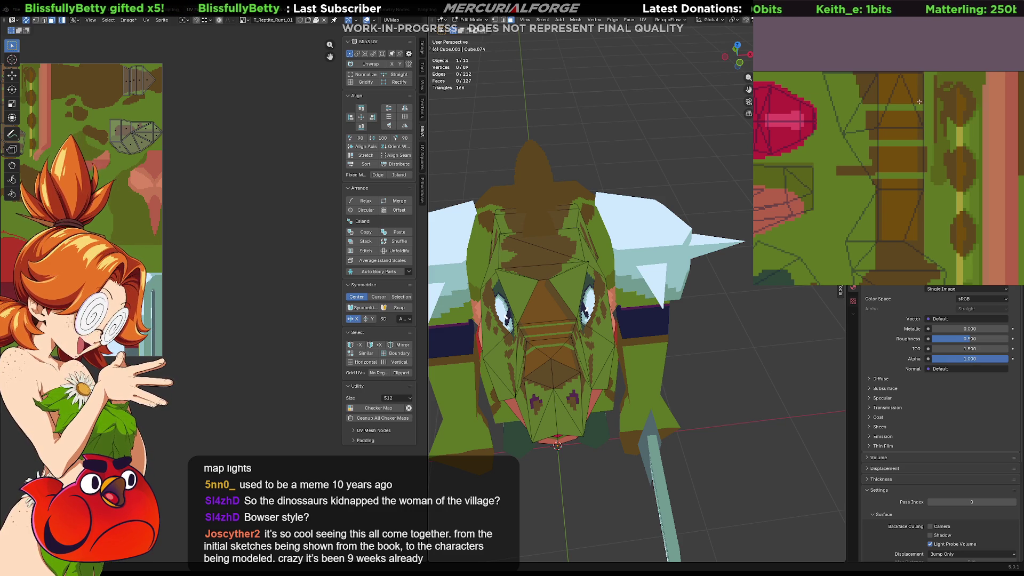
pyautogui.moveTo(550, 341)
pyautogui.mouseDown(button='middle')
pyautogui.moveTo(565, 310)
pyautogui.moveTo(547, 354)
pyautogui.mouseUp(button='middle')
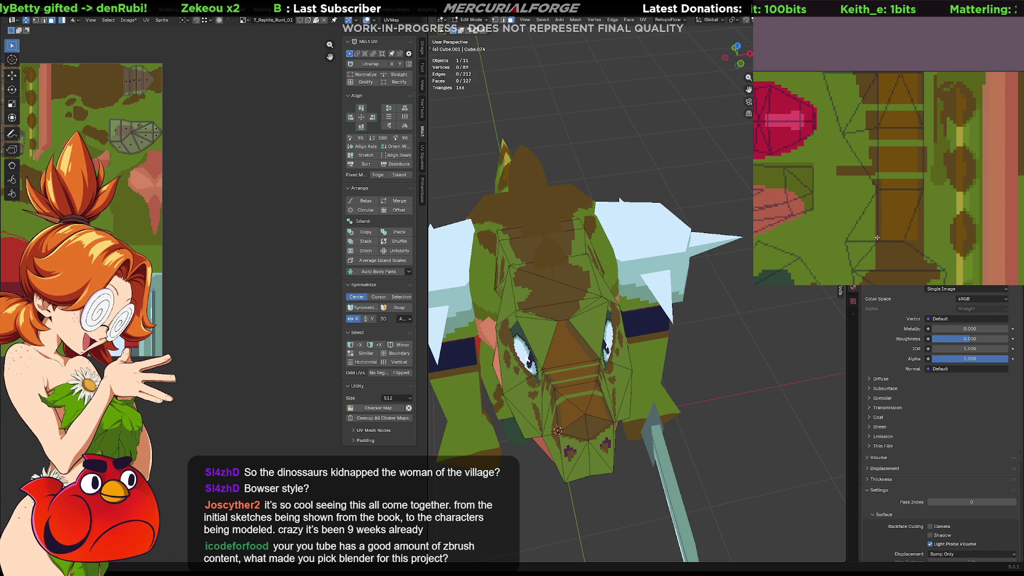
pyautogui.moveTo(888, 239); pyautogui.dragTo(814, 238, button='middle')
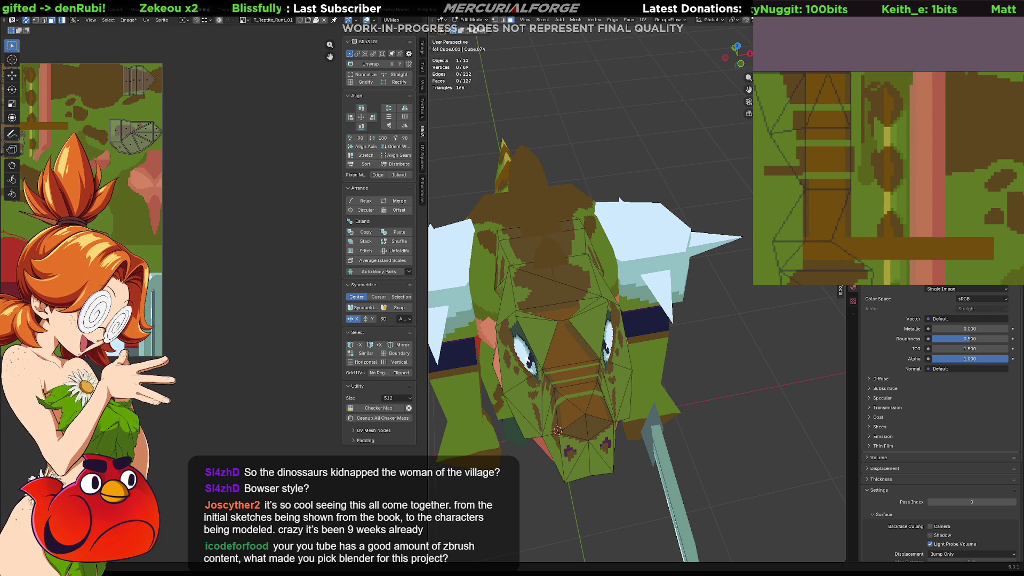
# Select the snout-top triangle face and unwrap its UVs with the conformal method
pyautogui.click(569, 345)
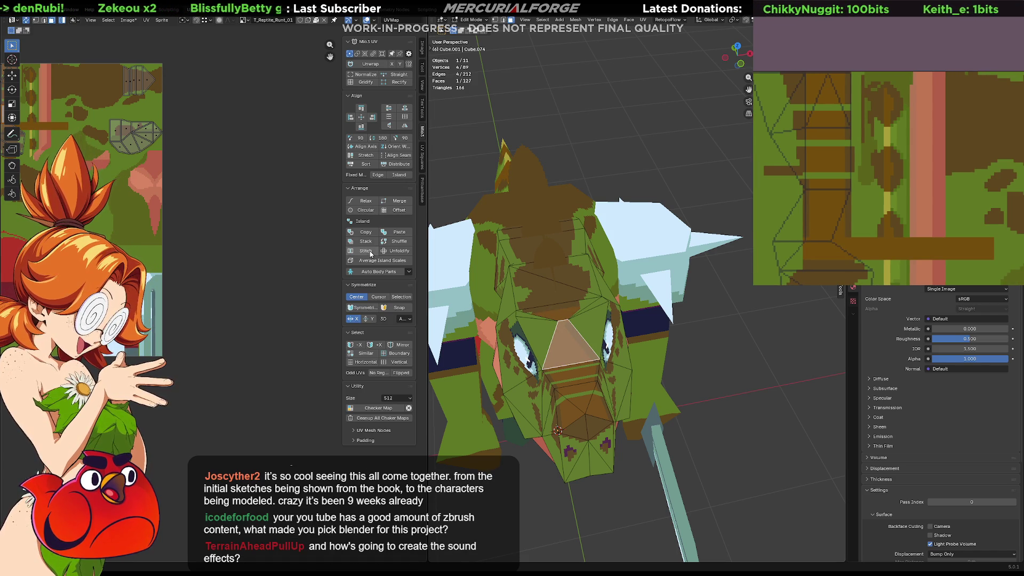
pyautogui.moveTo(58, 160); pyautogui.dragTo(134, 189, button='middle')
pyautogui.scroll(8, 133, 189)
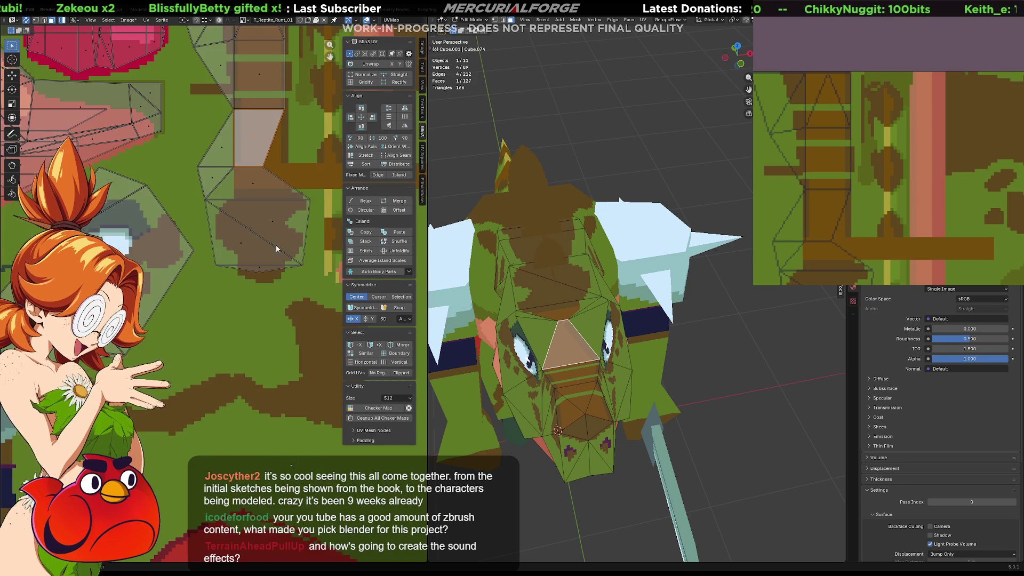
pyautogui.moveTo(270, 250); pyautogui.dragTo(245, 289, button='middle')
pyautogui.keyDown('shift'); pyautogui.moveTo(631, 368); pyautogui.dragTo(632, 354, button='middle'); pyautogui.keyUp('shift')
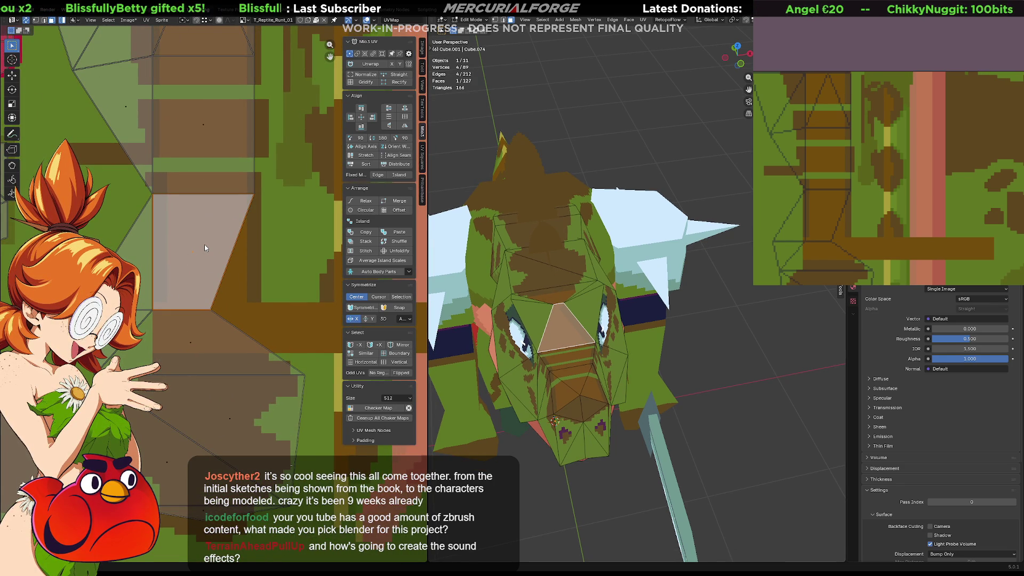
pyautogui.press('g')
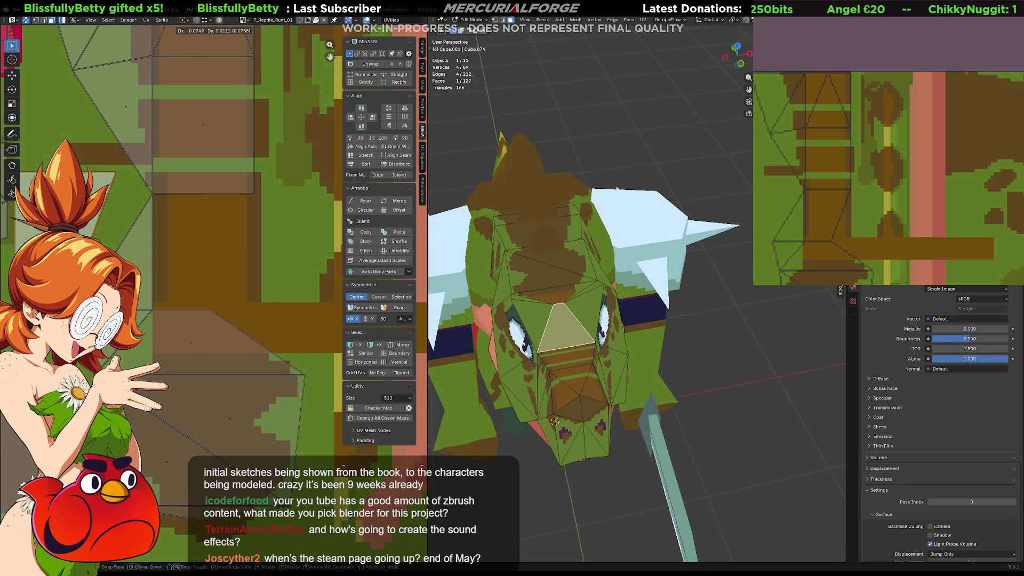
pyautogui.click(98, 232)
pyautogui.press('u')
pyautogui.click(99, 232)
pyautogui.scroll(-6, 285, 365)
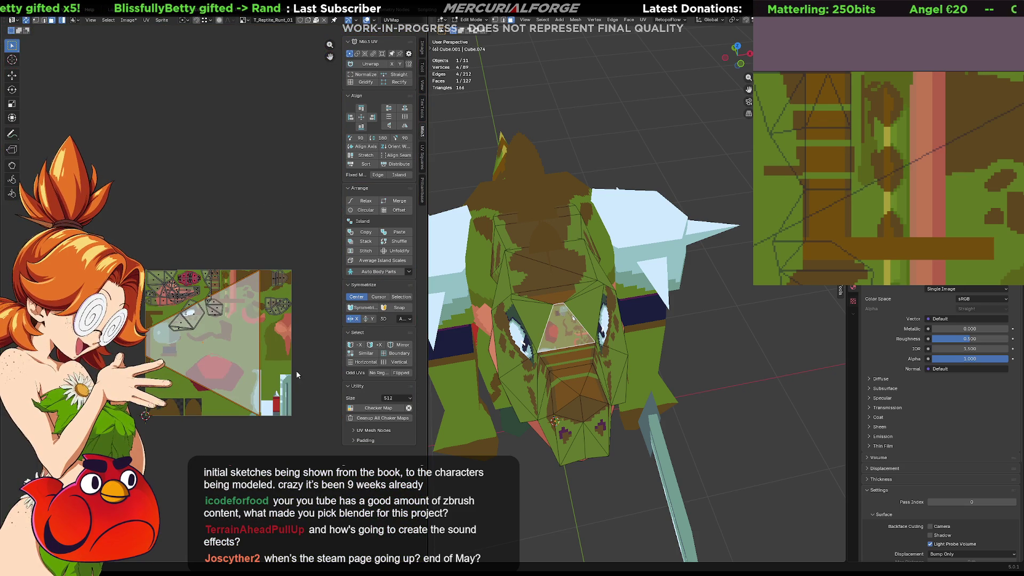
# Shrink the UV triangle in stages and place it over the brown texture area
pyautogui.press('s')
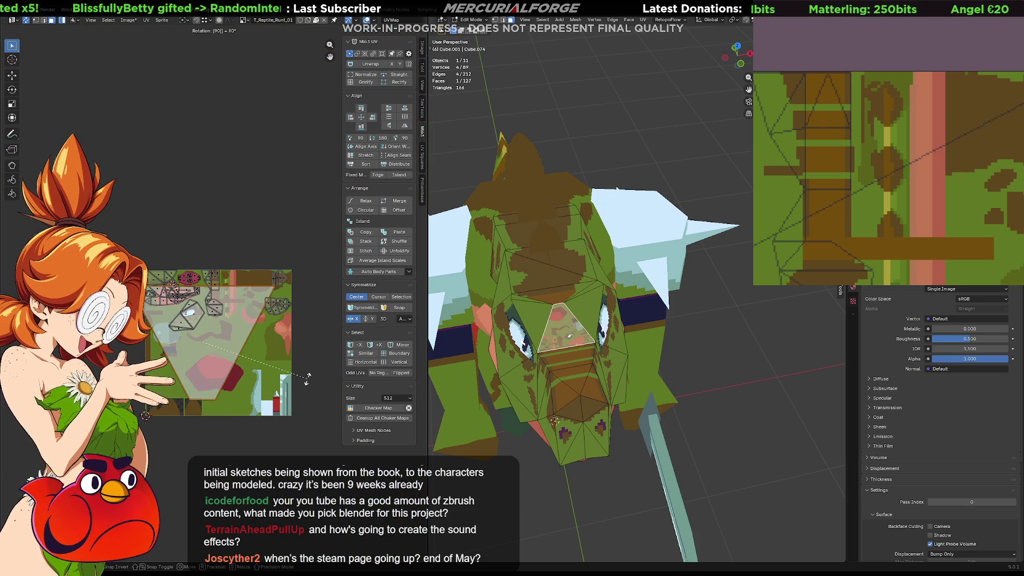
pyautogui.click(208, 344)
pyautogui.press('g')
pyautogui.click(226, 305)
pyautogui.scroll(5, 226, 304)
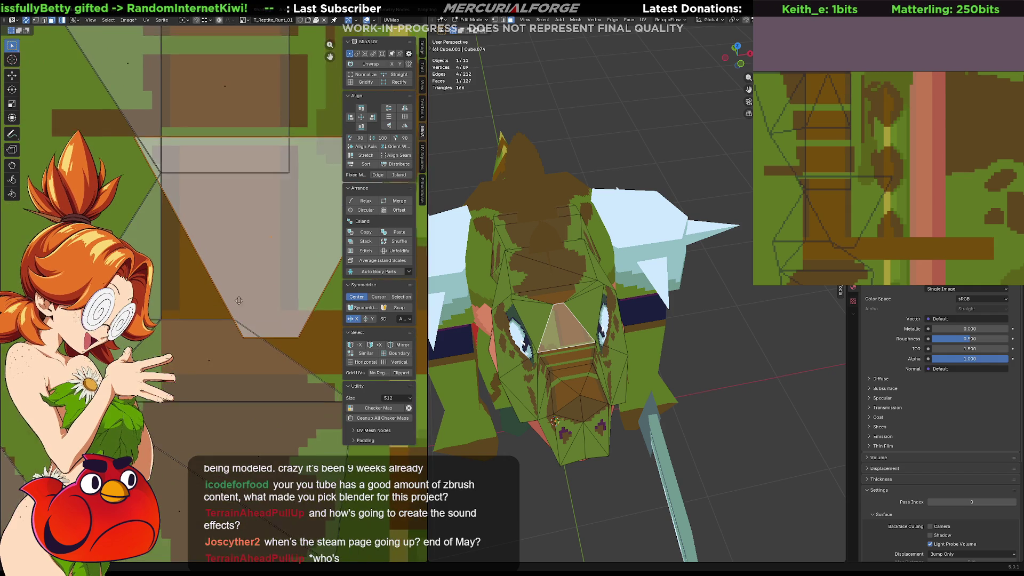
pyautogui.press('s')
pyautogui.click(262, 287)
pyautogui.press('g')
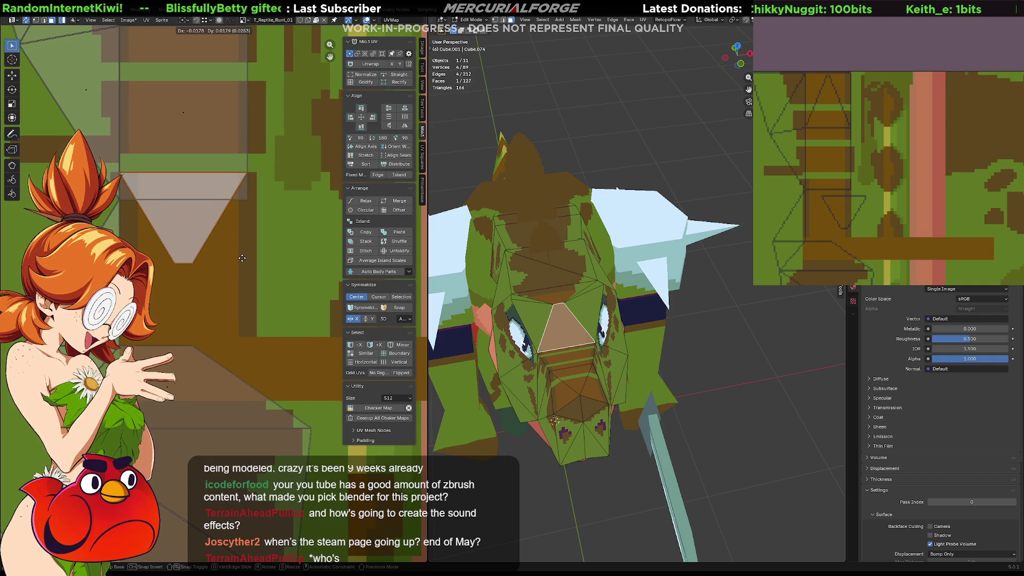
pyautogui.click(243, 255)
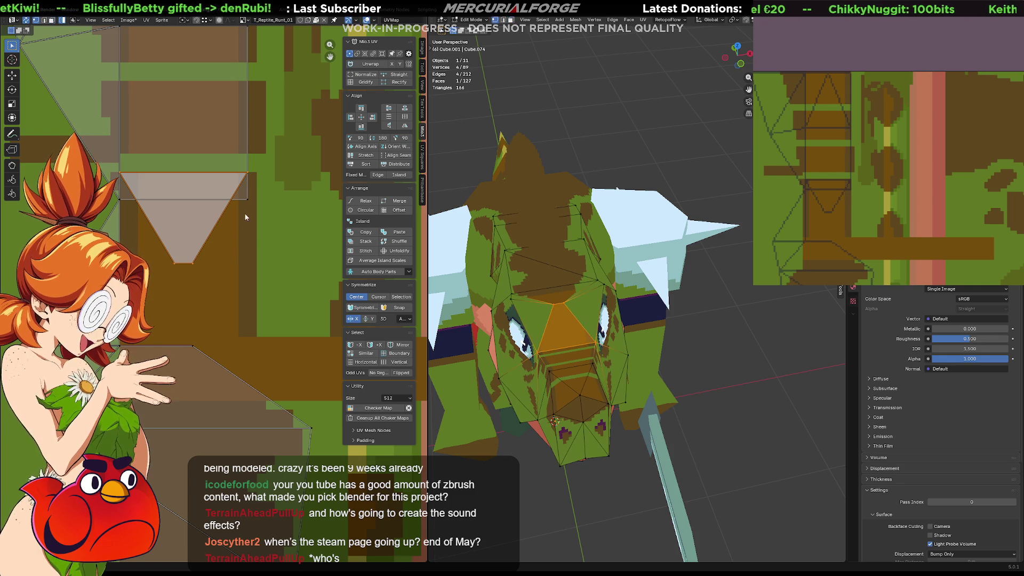
# Shift the UV triangle's top edge slightly to the right
pyautogui.moveTo(230, 230); pyautogui.dragTo(187, 286)
pyautogui.press('g')
pyautogui.press('x')
pyautogui.rightClick(187, 280)
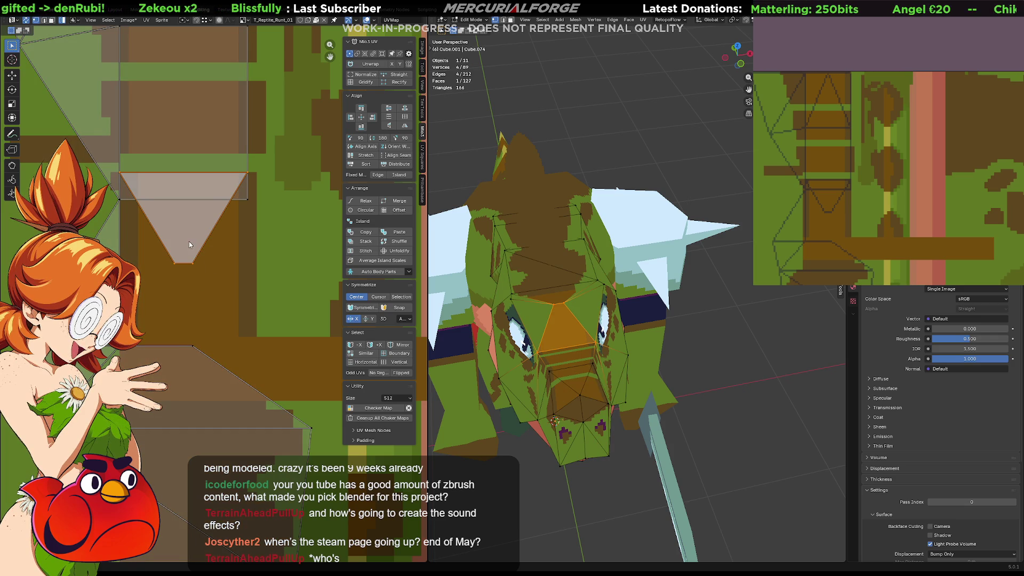
pyautogui.click(234, 257)
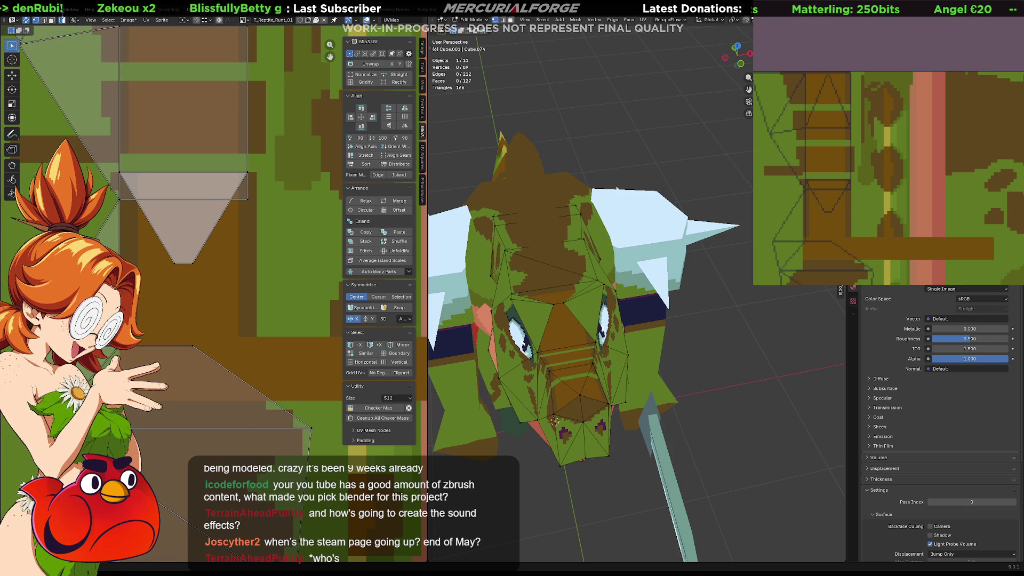
pyautogui.click(265, 184)
pyautogui.moveTo(265, 184); pyautogui.dragTo(274, 186)
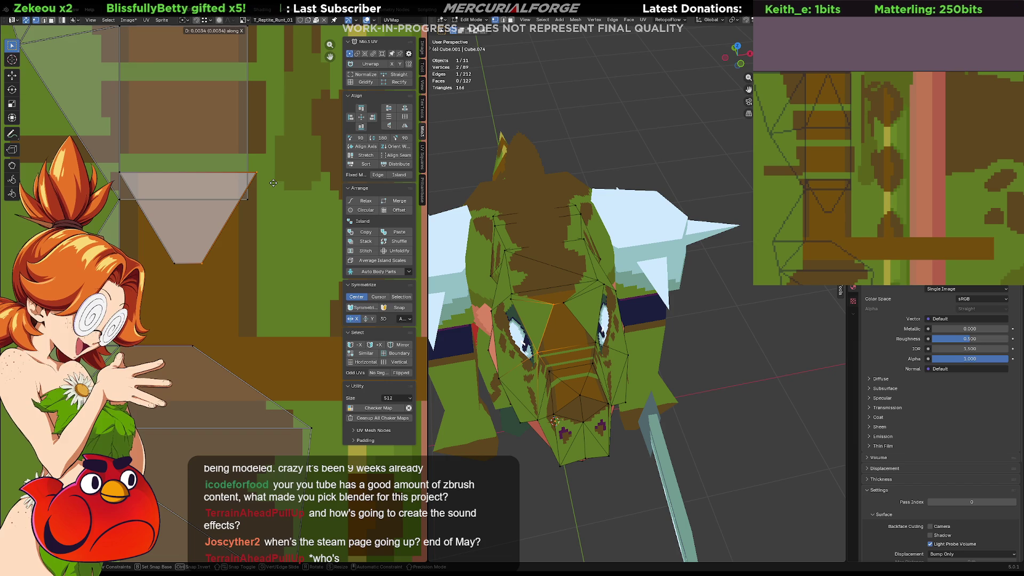
pyautogui.click(274, 263)
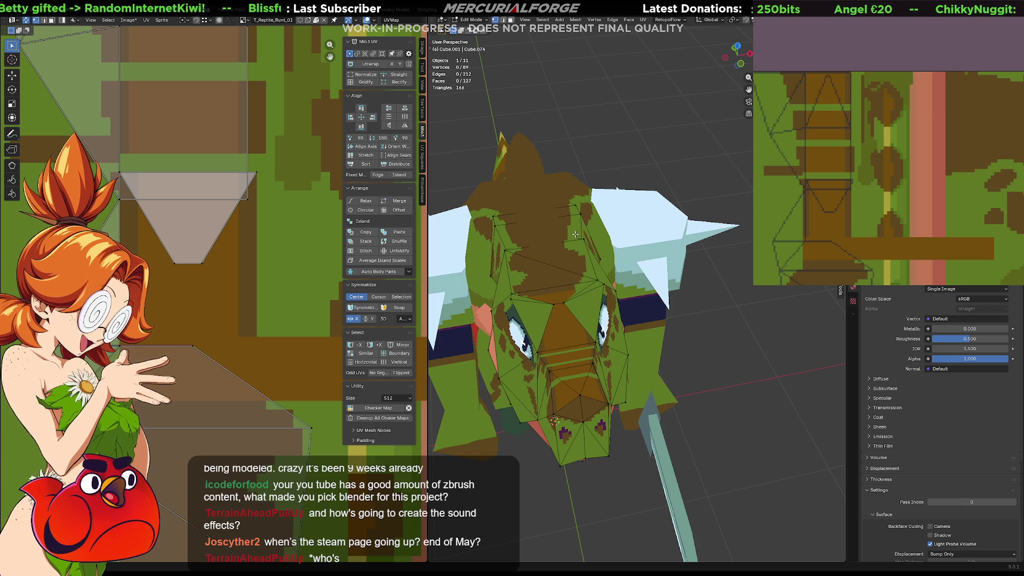
# Slide a lower UV corner horizontally to the right, then undo that corner move
pyautogui.click(197, 281)
pyautogui.press('g')
pyautogui.press('x')
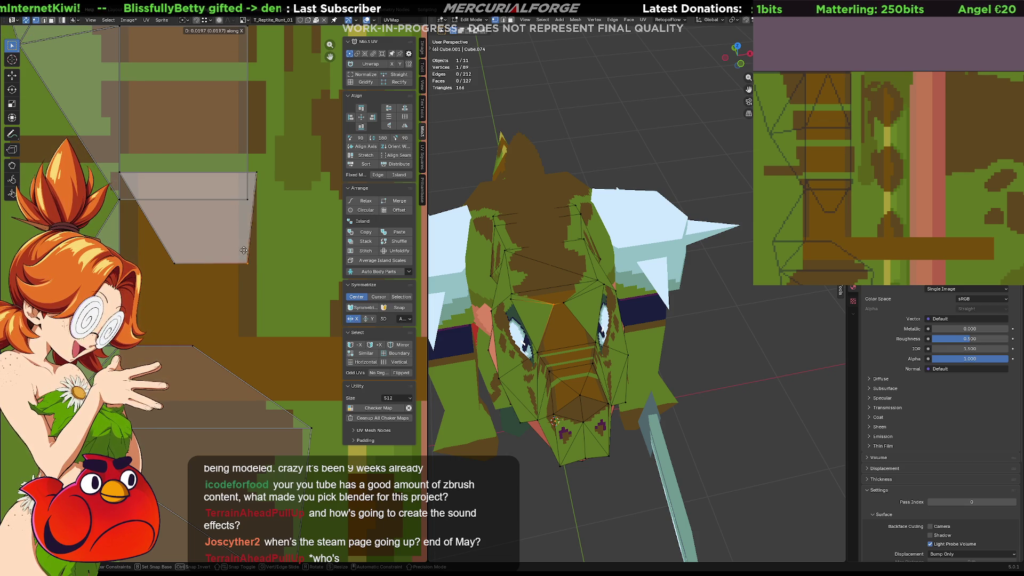
pyautogui.click(219, 281)
pyautogui.press('g')
pyautogui.press('x')
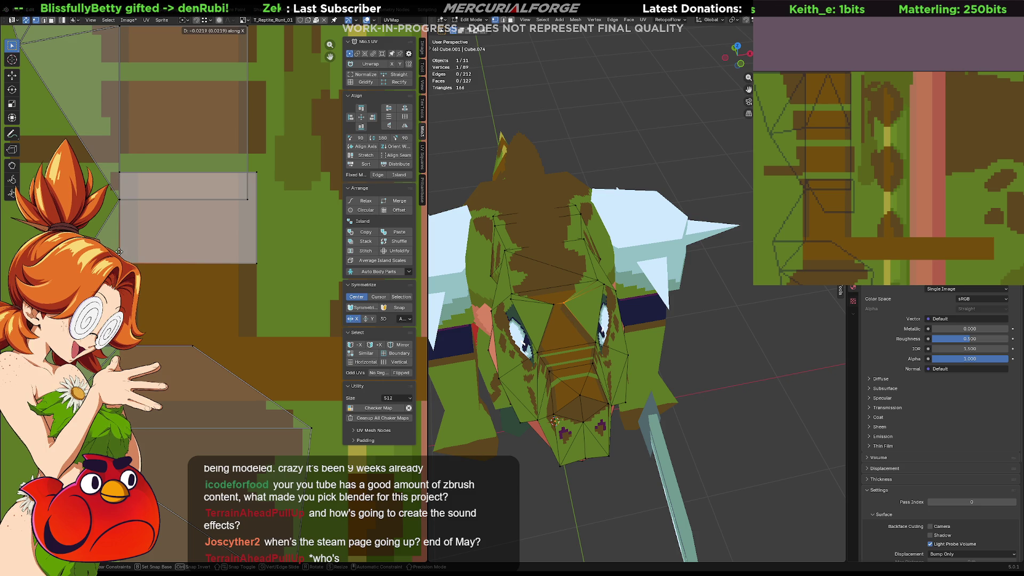
pyautogui.rightClick(212, 296)
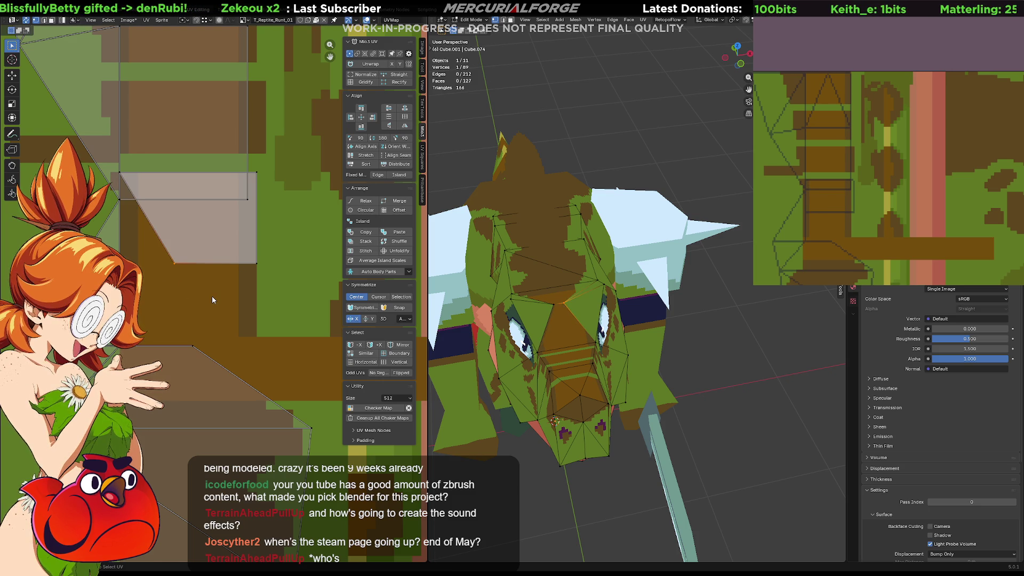
pyautogui.hotkey('ctrl', 'z')
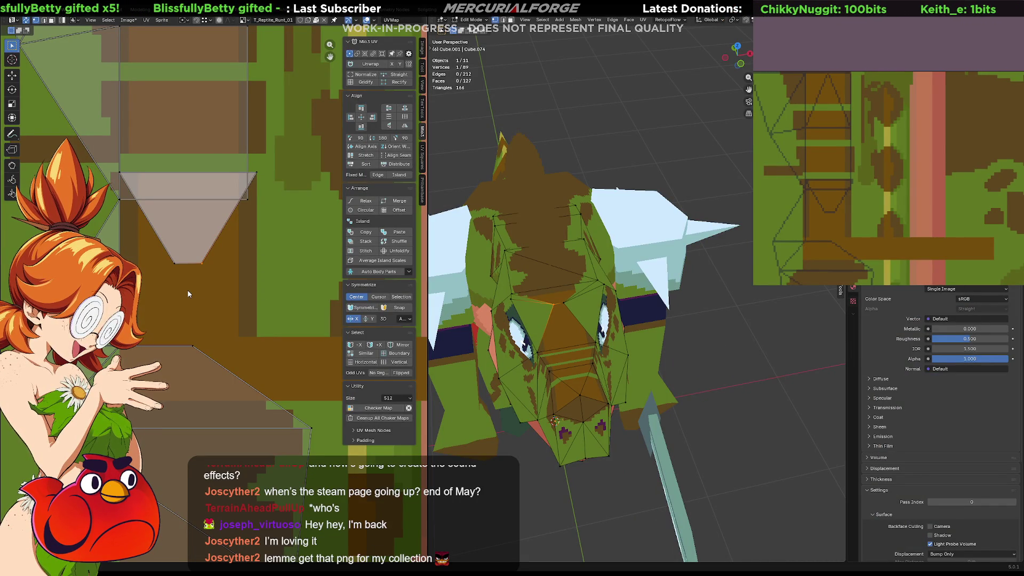
# Cancel trial vertical and horizontal UV moves and zoom the image view out to the full texture
pyautogui.press('g')
pyautogui.press('y')
pyautogui.press('Escape')
pyautogui.press('g')
pyautogui.press('x')
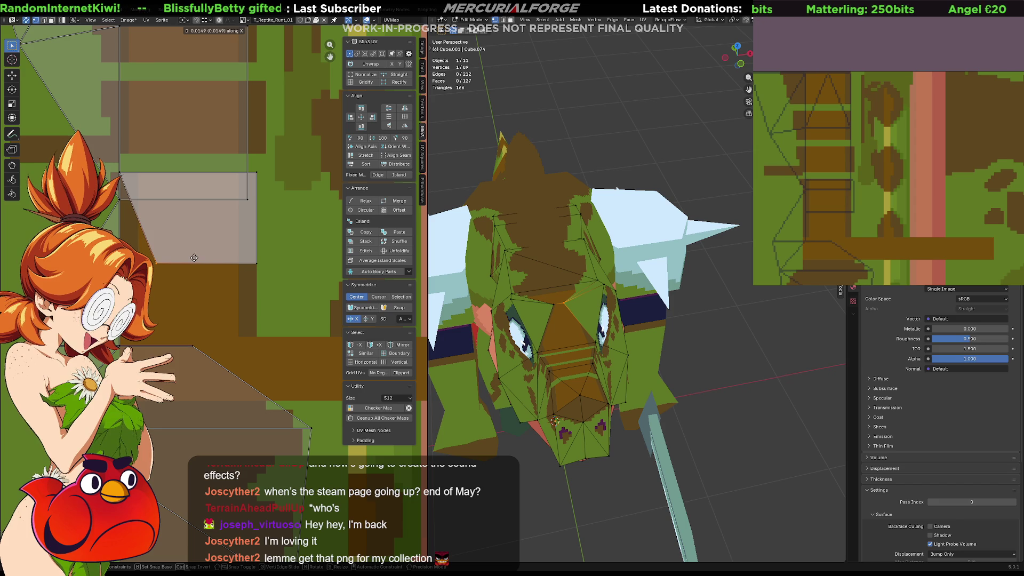
pyautogui.rightClick(207, 256)
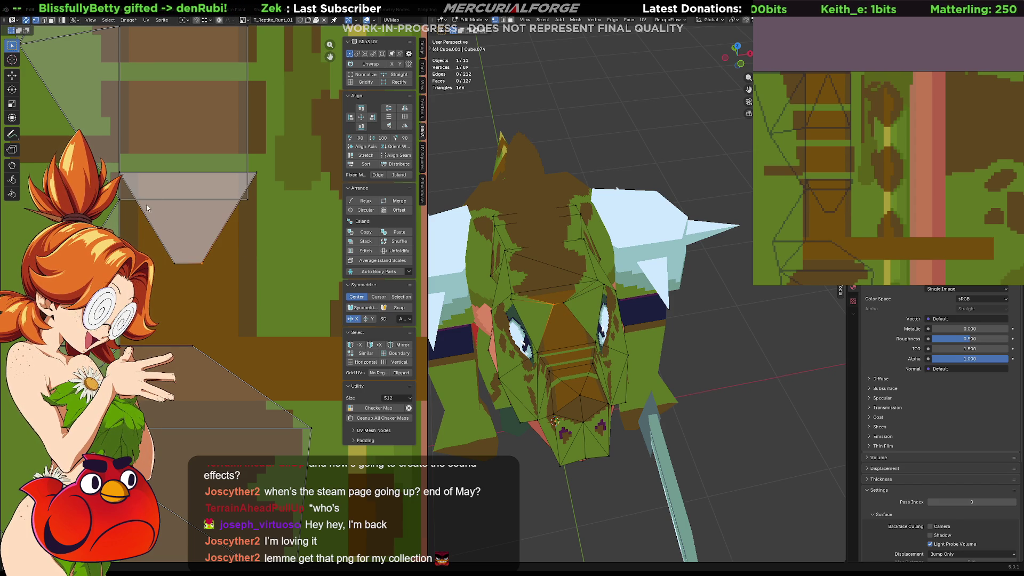
pyautogui.scroll(-5, 254, 189)
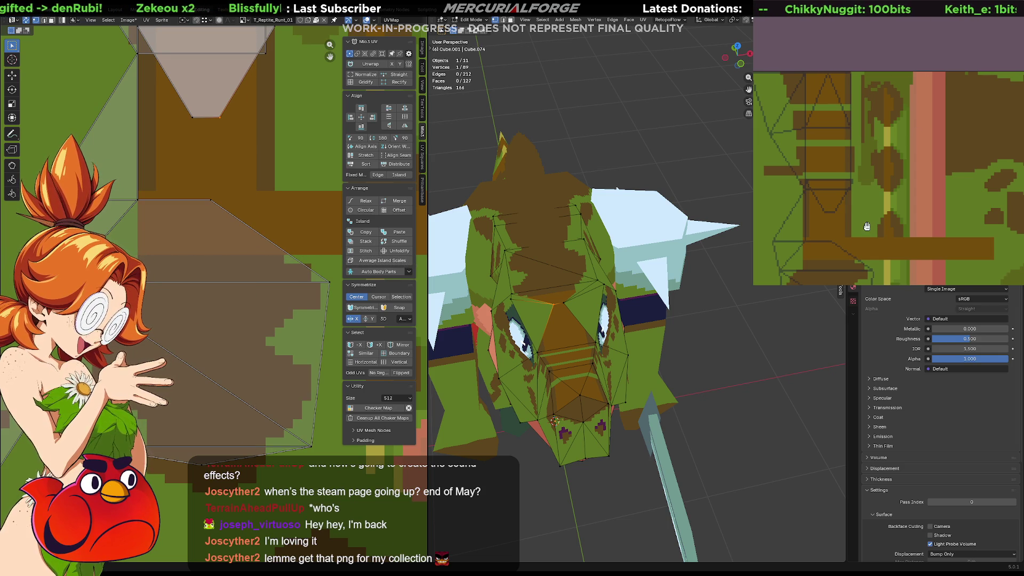
pyautogui.scroll(-2, 867, 226)
pyautogui.scroll(-5, 879, 155)
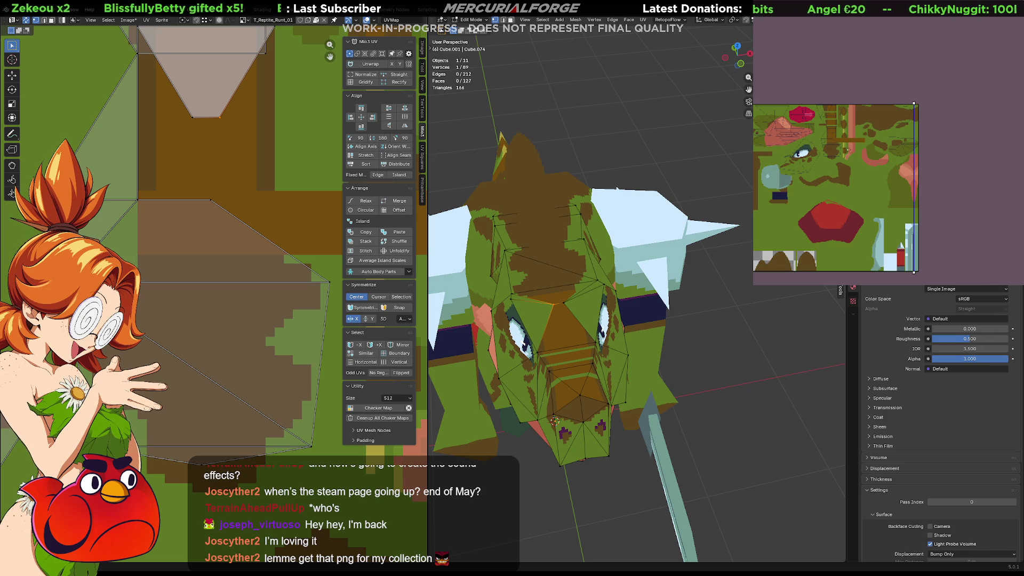
# Deselect the vertex and zoom the texture view onto the snout's brown stripe
pyautogui.click(627, 158)
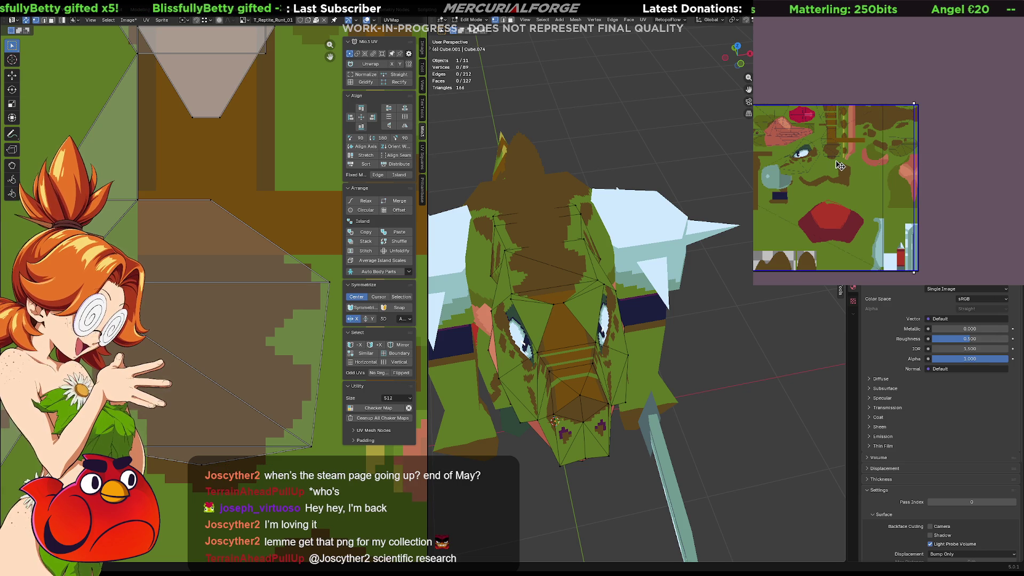
pyautogui.scroll(5, 835, 159)
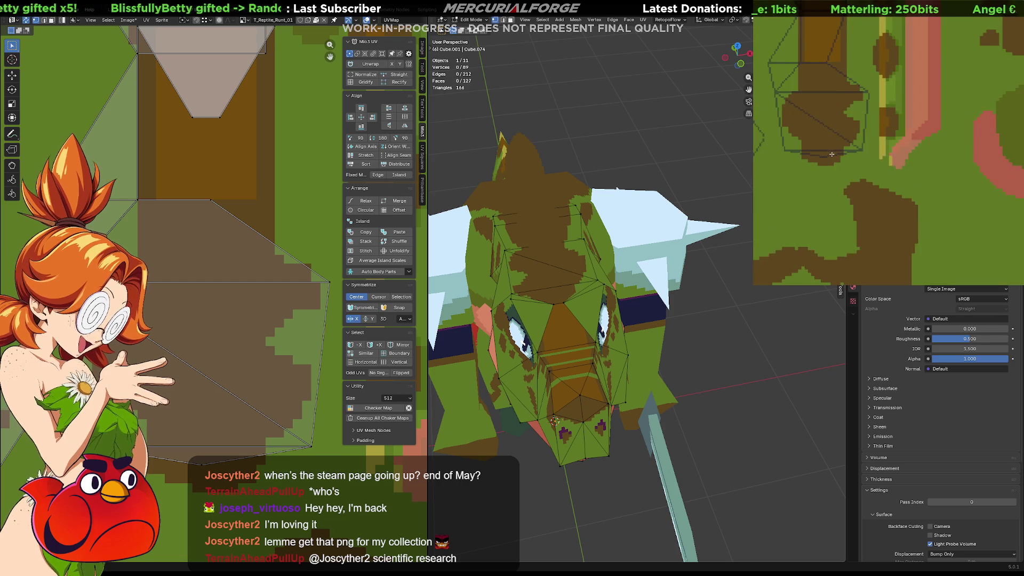
pyautogui.moveTo(836, 137); pyautogui.dragTo(881, 221, button='middle')
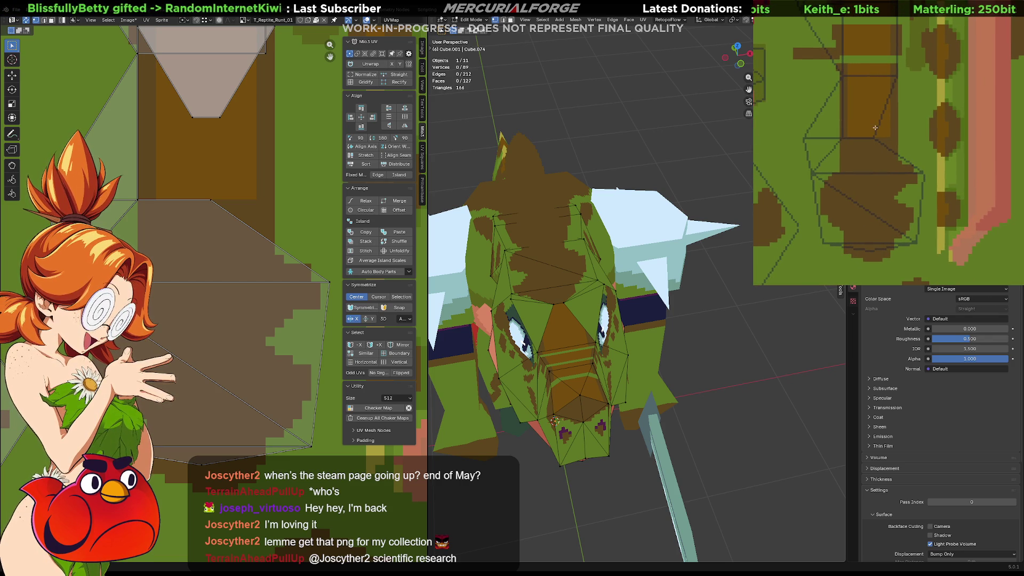
pyautogui.scroll(1, 875, 128)
pyautogui.moveTo(870, 182); pyautogui.dragTo(888, 142, button='middle')
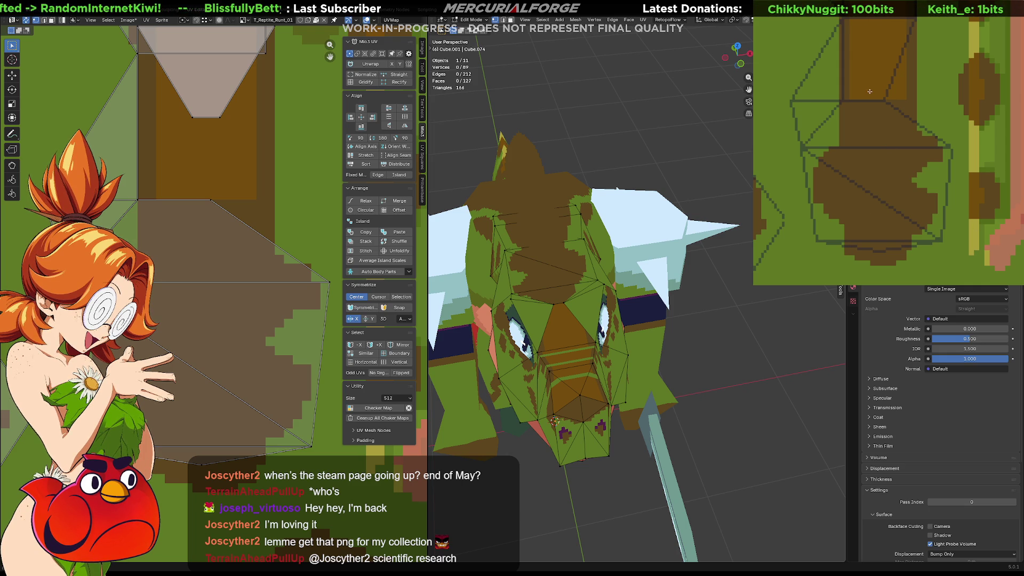
# Paint lighter orange columns on the stripe and fill its area with adjusted brown shades
pyautogui.moveTo(852, 98); pyautogui.dragTo(852, 145)
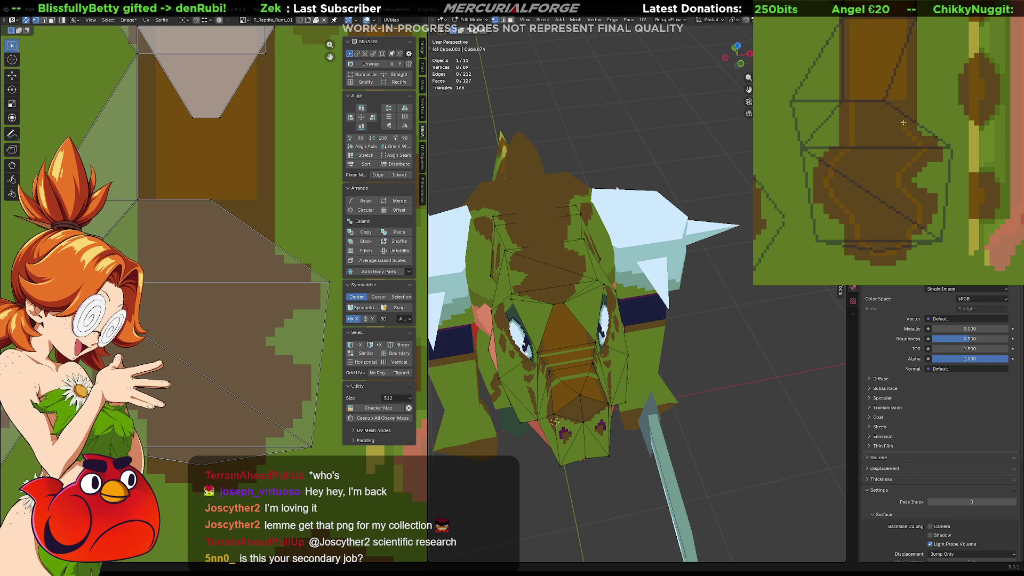
pyautogui.moveTo(903, 98); pyautogui.dragTo(881, 132)
pyautogui.click(876, 173)
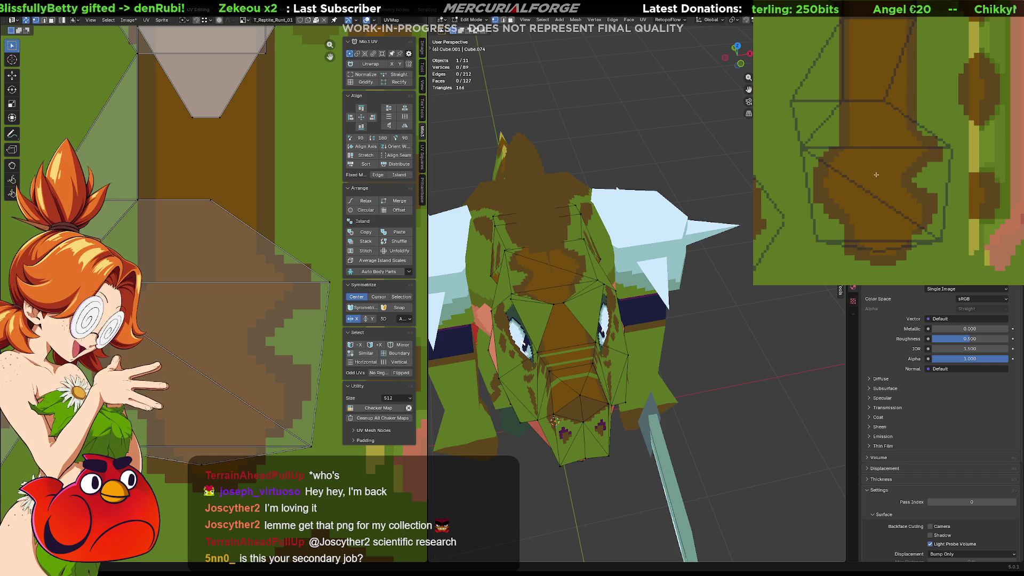
pyautogui.moveTo(598, 283)
pyautogui.mouseDown(button='middle')
pyautogui.moveTo(538, 277)
pyautogui.moveTo(582, 290)
pyautogui.moveTo(492, 275)
pyautogui.moveTo(603, 276)
pyautogui.moveTo(578, 268)
pyautogui.mouseUp(button='middle')
pyautogui.click(917, 197)
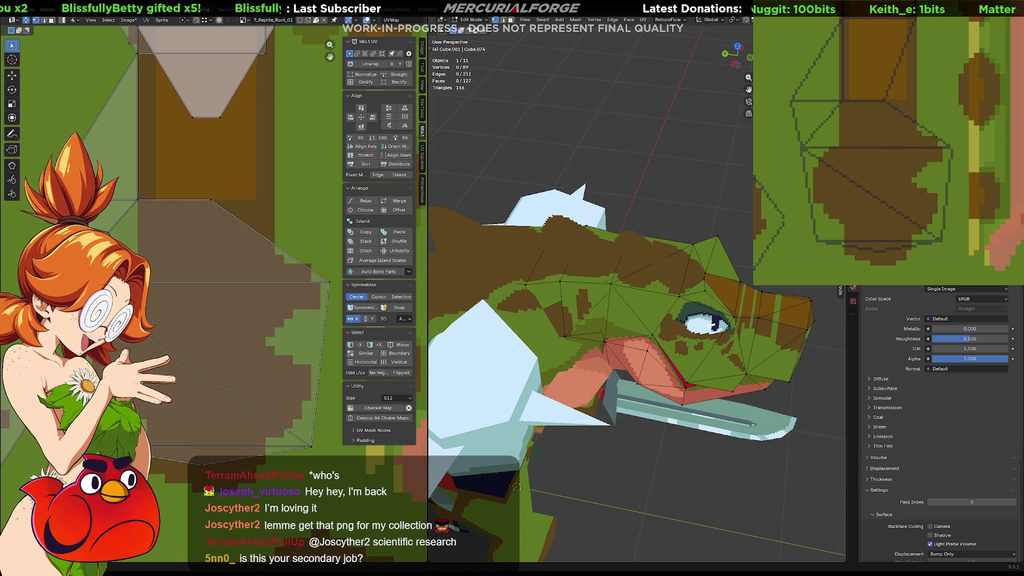
# Zoom into the texture, draw one lighter orange-brown stroke, and view the head from above
pyautogui.moveTo(578, 268)
pyautogui.mouseDown(button='middle')
pyautogui.moveTo(591, 305)
pyautogui.moveTo(603, 287)
pyautogui.mouseUp(button='middle')
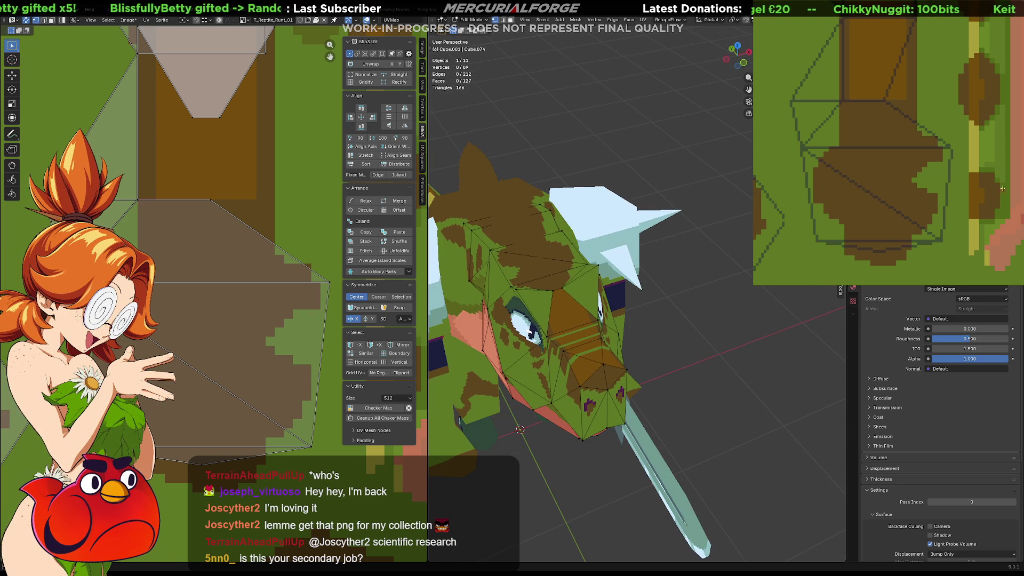
pyautogui.keyDown('shift'); pyautogui.moveTo(547, 296); pyautogui.dragTo(561, 274, button='middle'); pyautogui.keyUp('shift')
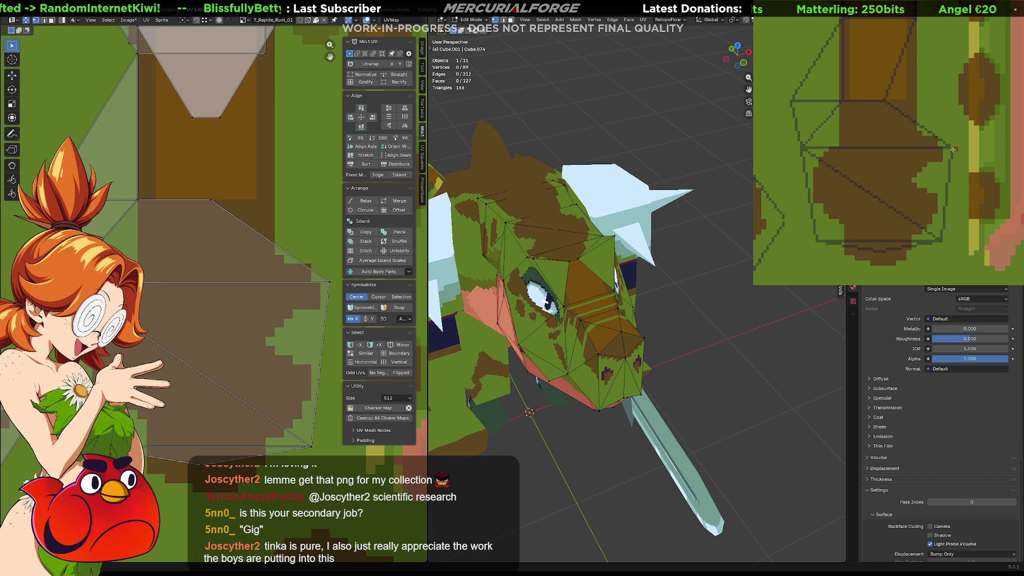
pyautogui.scroll(5, 939, 129)
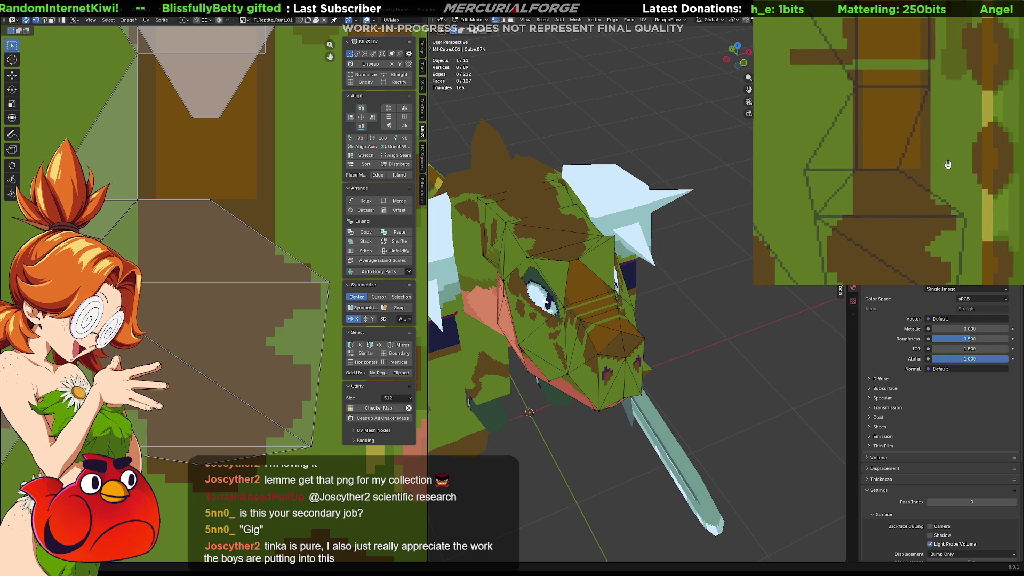
pyautogui.scroll(2, 949, 142)
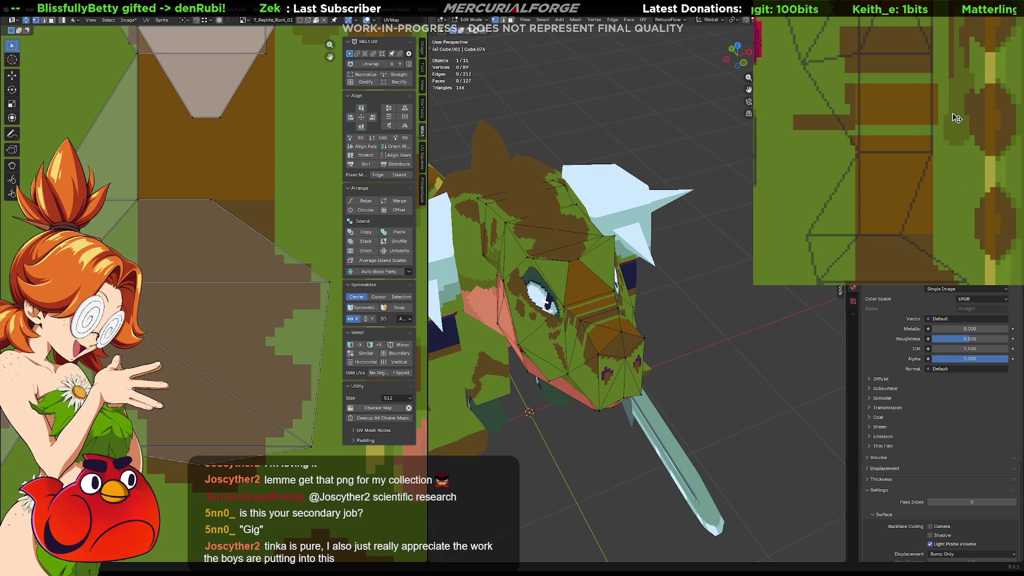
pyautogui.scroll(3, 948, 120)
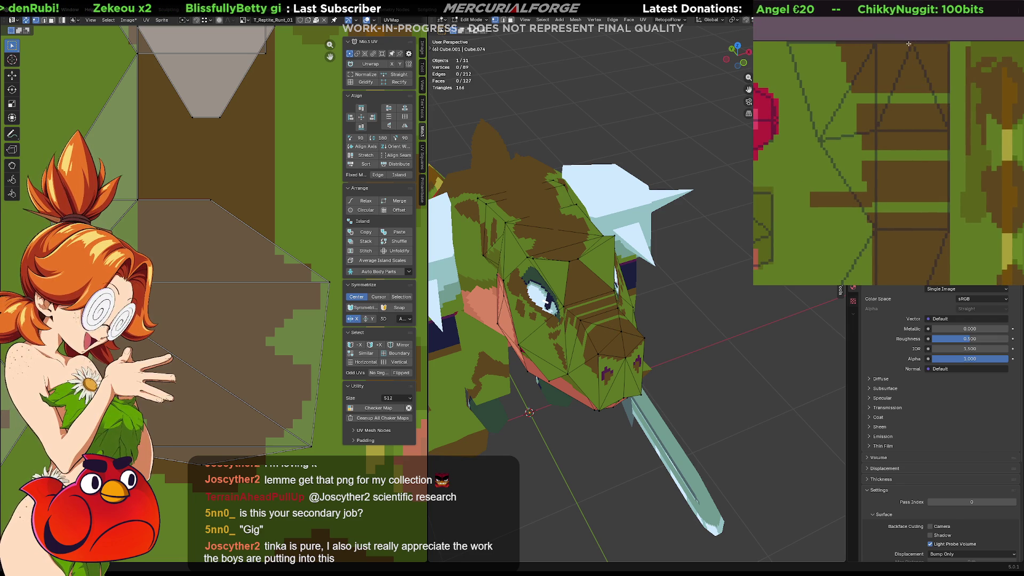
pyautogui.moveTo(907, 46); pyautogui.dragTo(917, 88)
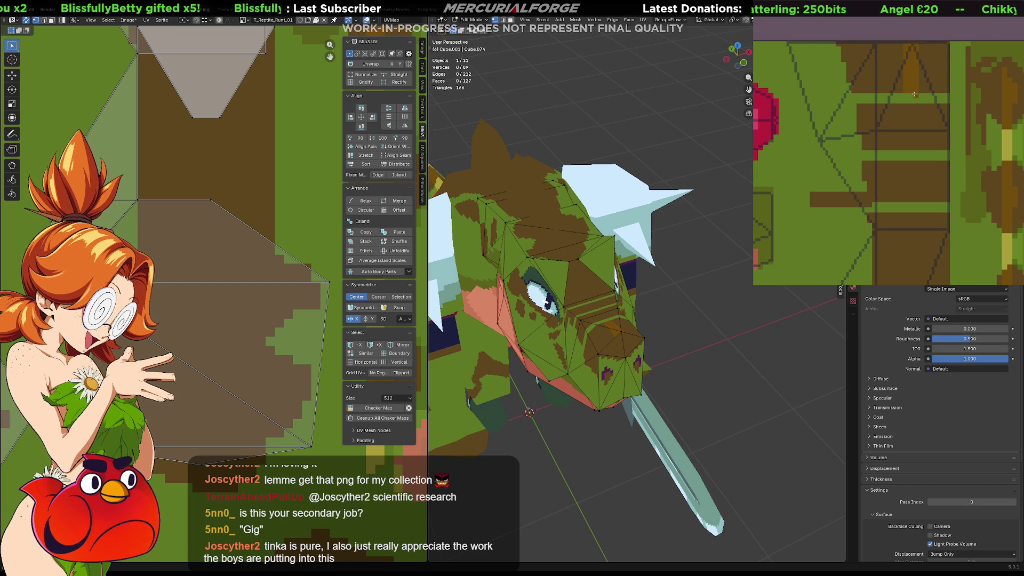
pyautogui.moveTo(528, 266)
pyautogui.mouseDown(button='middle')
pyautogui.moveTo(535, 324)
pyautogui.moveTo(611, 264)
pyautogui.mouseUp(button='middle')
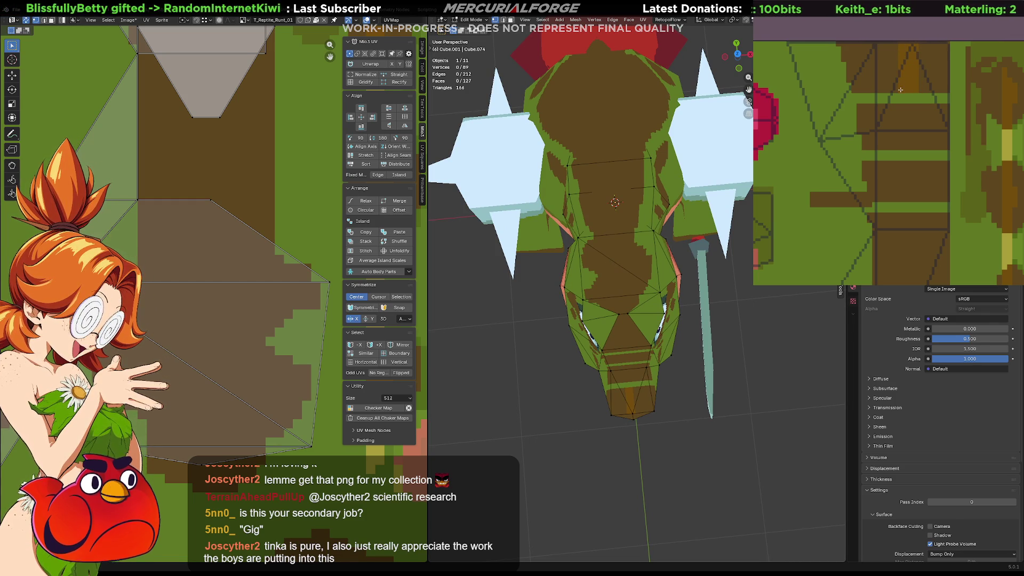
# Paint orange vertical strokes down the brown column of the texture
pyautogui.moveTo(925, 133); pyautogui.dragTo(909, 61, button='middle')
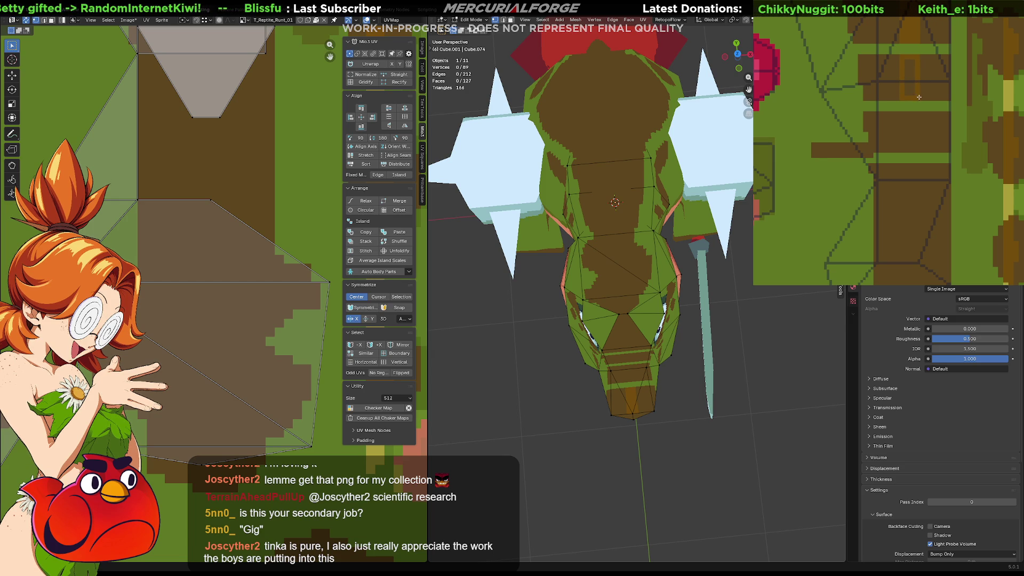
pyautogui.moveTo(919, 132); pyautogui.dragTo(910, 69, button='middle')
pyautogui.moveTo(914, 75); pyautogui.dragTo(925, 101)
pyautogui.moveTo(922, 140); pyautogui.dragTo(920, 85, button='middle')
pyautogui.moveTo(913, 87); pyautogui.dragTo(929, 163)
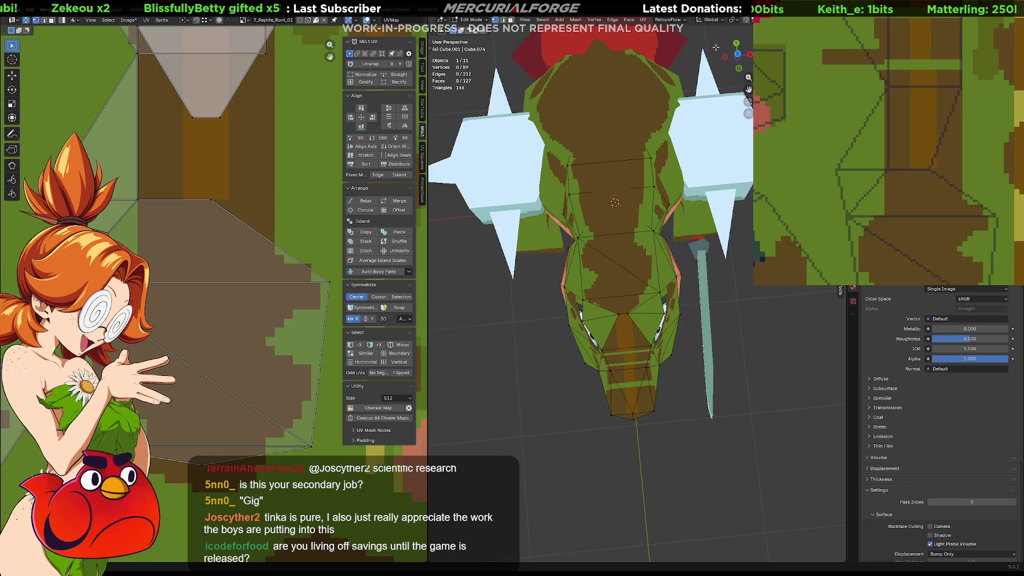
# Move the trapezoid UV island's inner edge straight up, then clear the selection
pyautogui.moveTo(252, 127); pyautogui.dragTo(245, 386, button='middle')
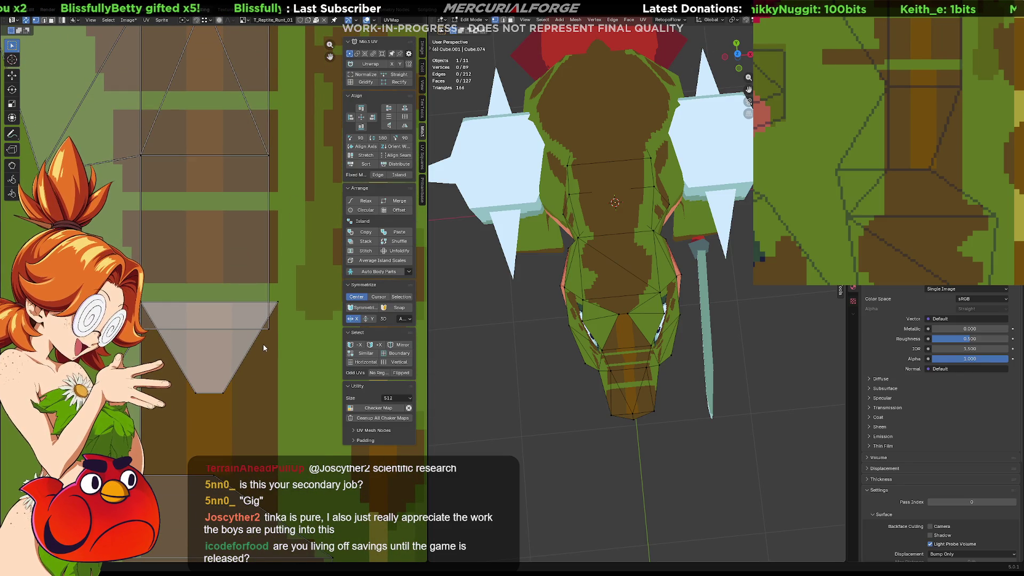
pyautogui.click(269, 330)
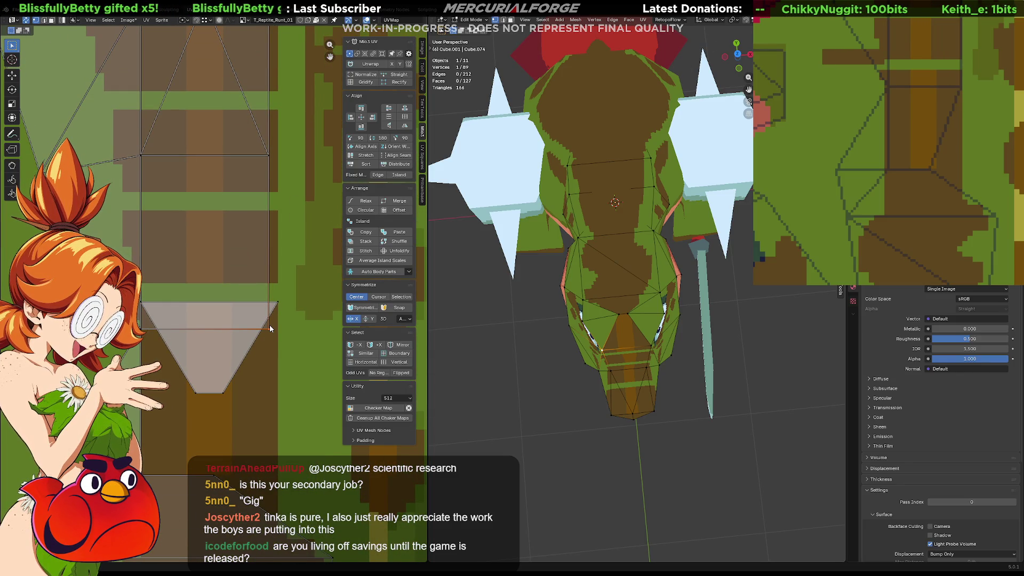
pyautogui.click(143, 330)
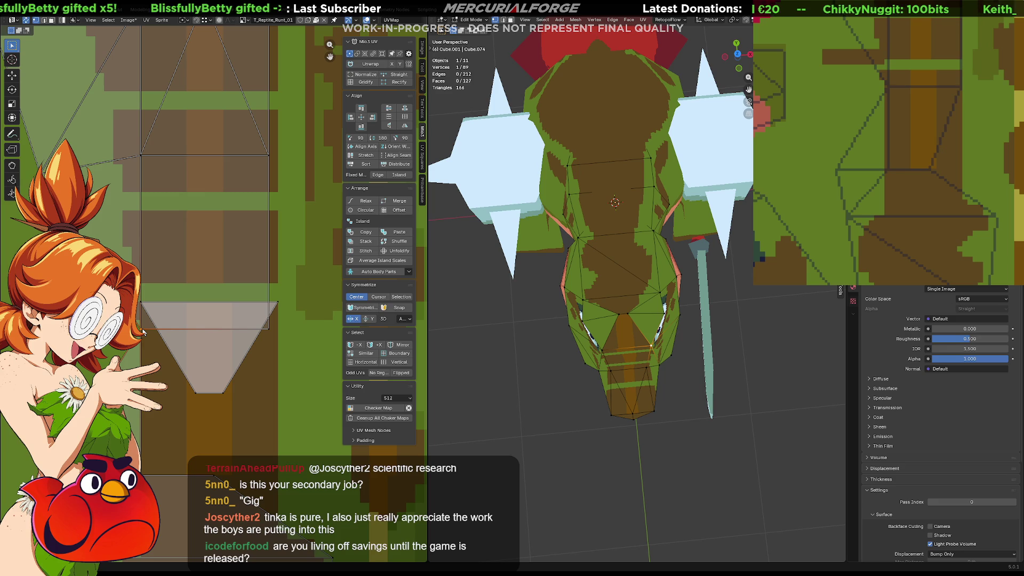
pyautogui.click(270, 156)
pyautogui.click(141, 156)
pyautogui.moveTo(290, 322); pyautogui.dragTo(148, 339)
pyautogui.press('g')
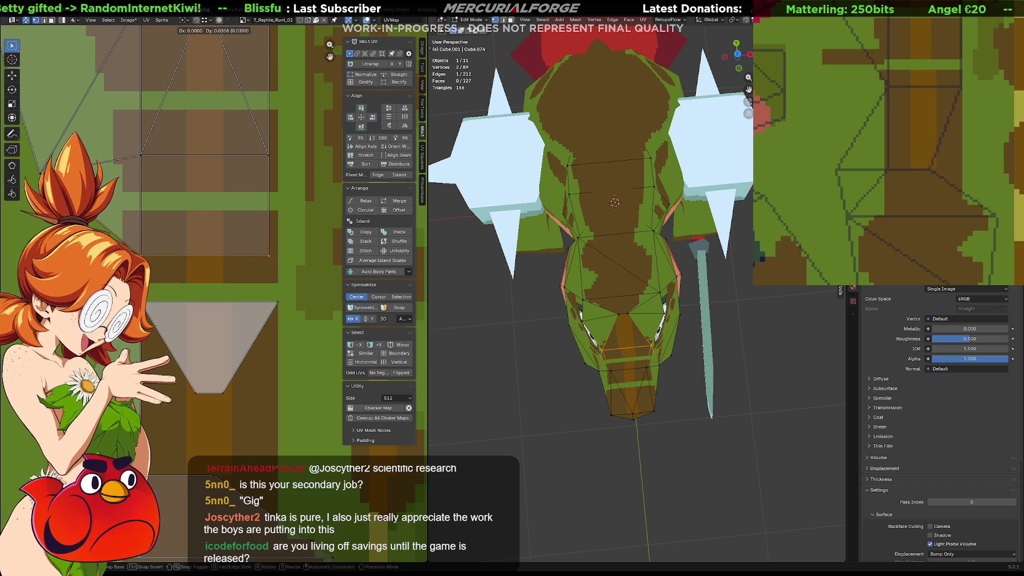
pyautogui.press('y')
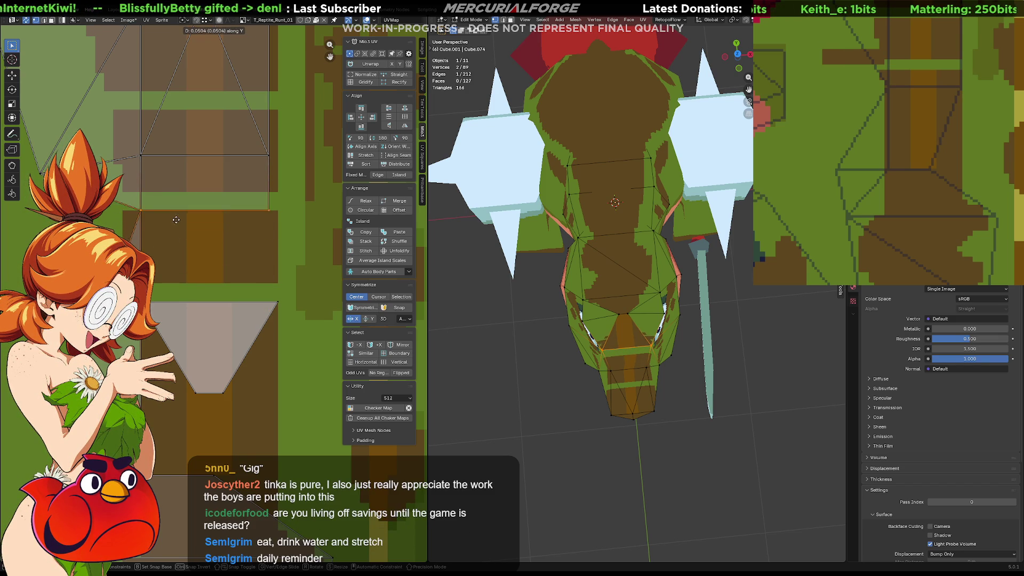
pyautogui.click(180, 310)
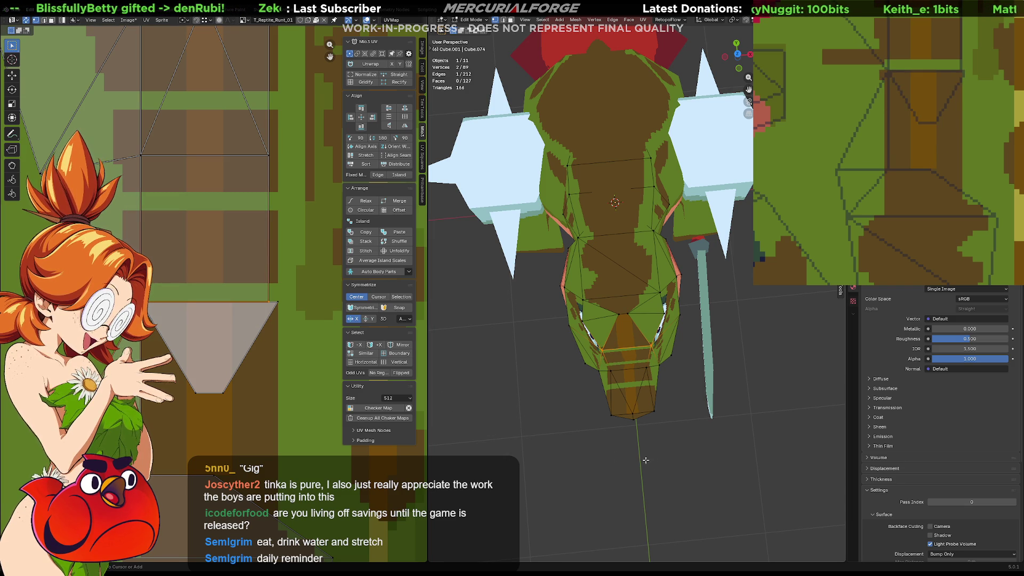
pyautogui.hotkey('alt', 'a')
# Select the face on top of the snout and triangulate it
pyautogui.press('t')
pyautogui.click(630, 359)
pyautogui.press('3')
pyautogui.click(630, 359)
pyautogui.hotkey('ctrl', 't')
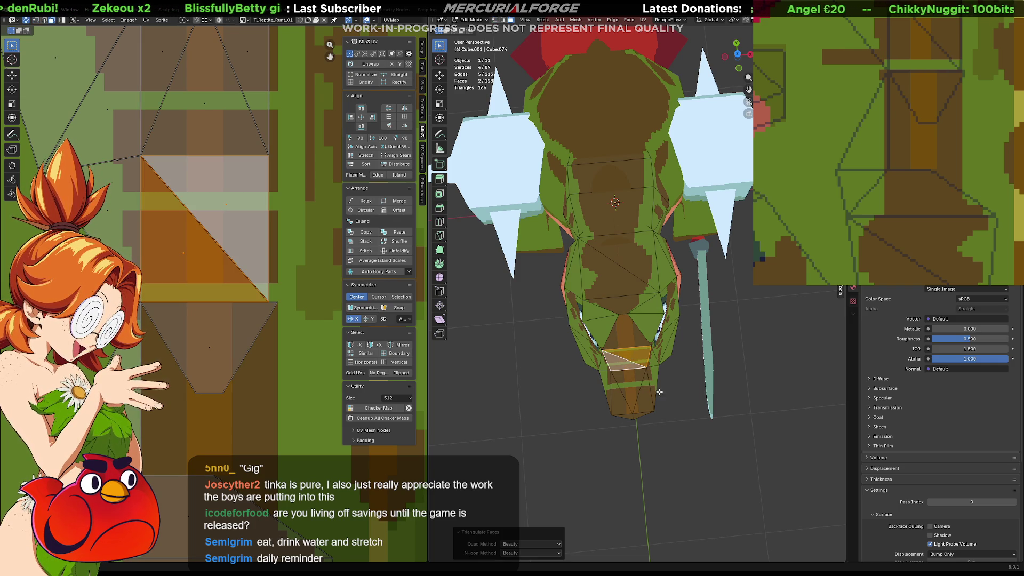
pyautogui.scroll(6, 632, 303)
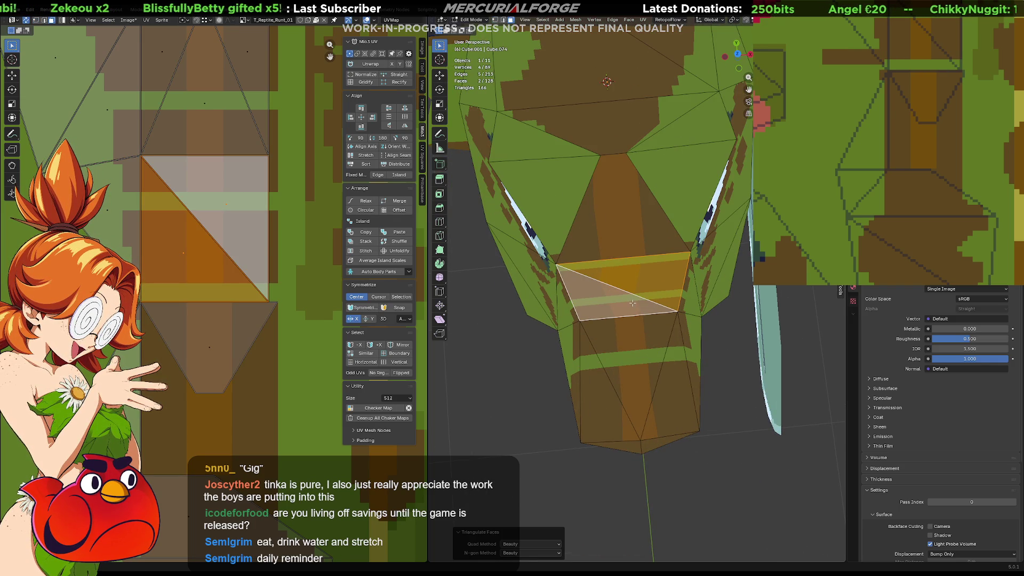
pyautogui.rightClick(633, 300)
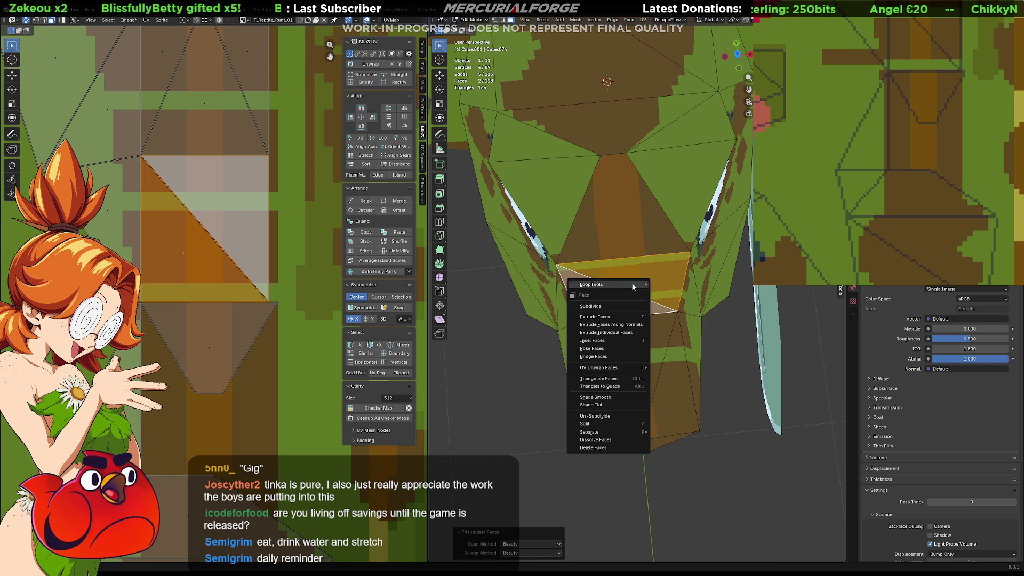
pyautogui.press('Escape')
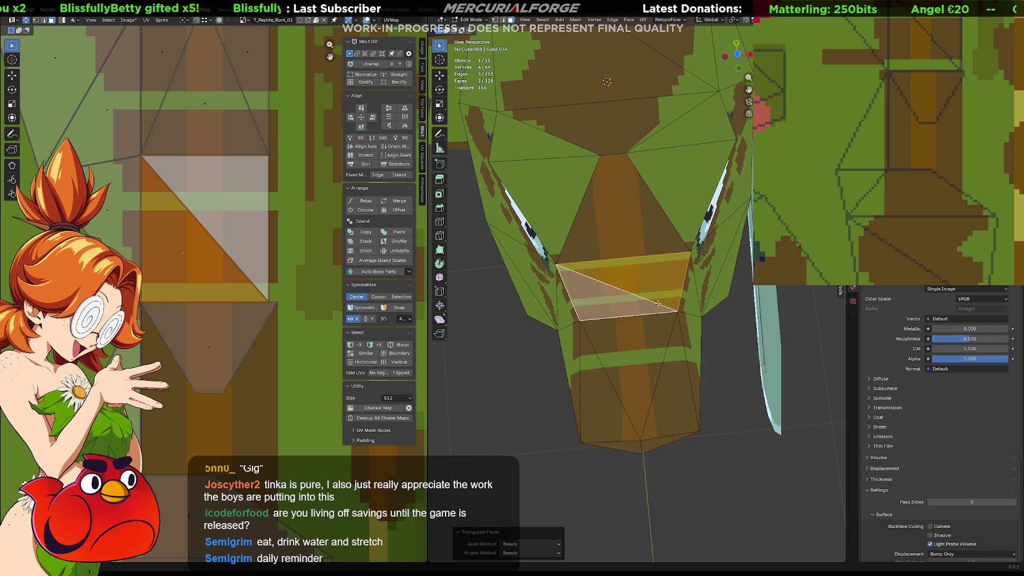
# Rotate the new diagonal edge clockwise, then dissolve it to restore a single quad
pyautogui.press('2')
pyautogui.click(642, 297)
pyautogui.rightClick(641, 297)
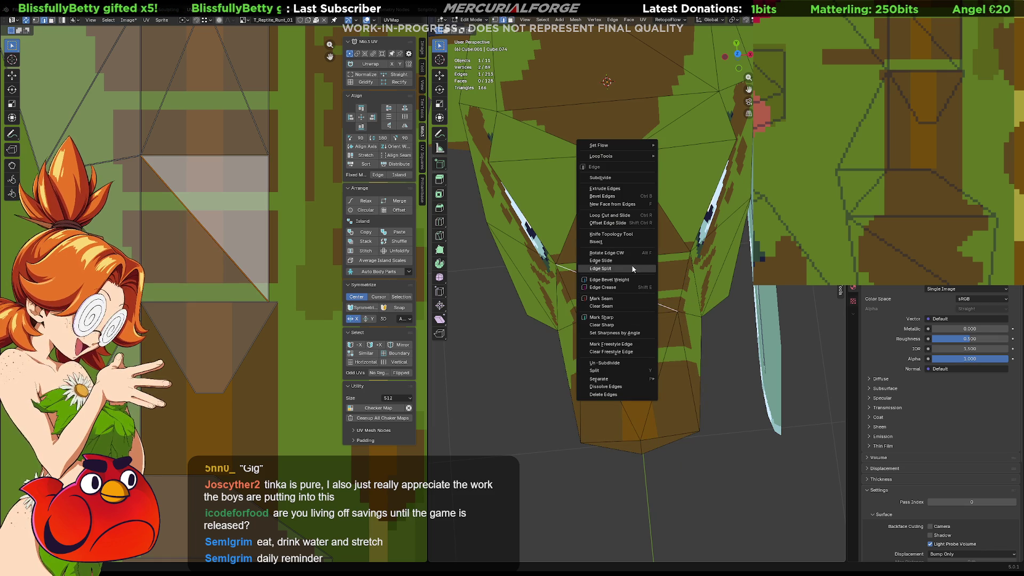
pyautogui.click(635, 254)
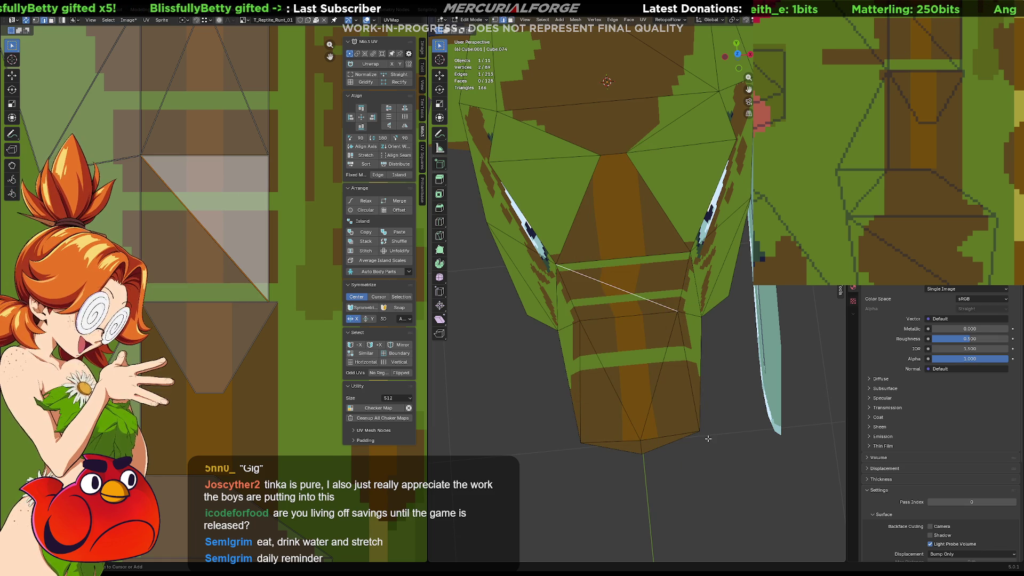
pyautogui.hotkey('ctrl', 'x')
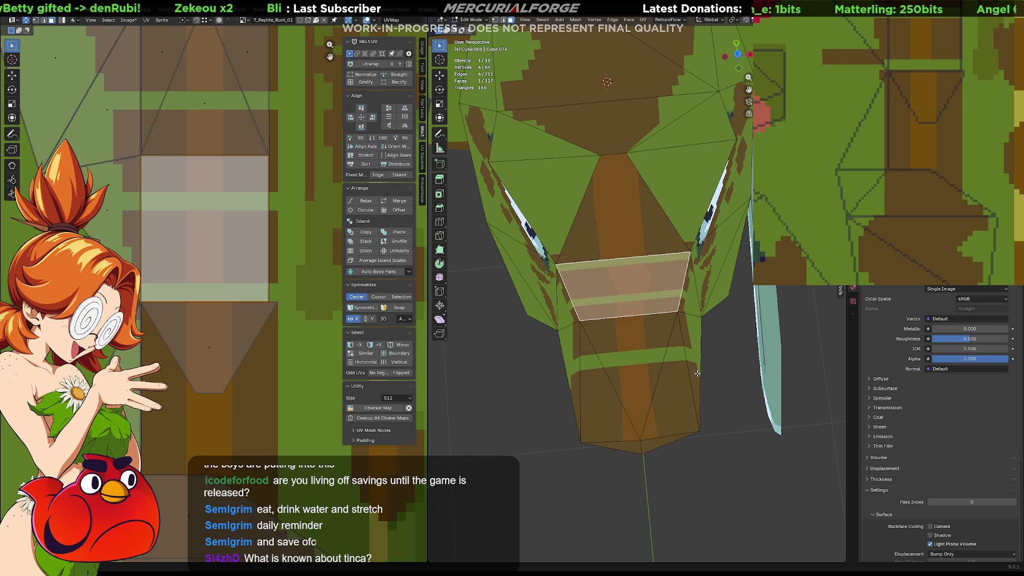
pyautogui.moveTo(665, 377)
pyautogui.mouseDown(button='middle')
pyautogui.moveTo(670, 353)
pyautogui.moveTo(680, 396)
pyautogui.mouseUp(button='middle')
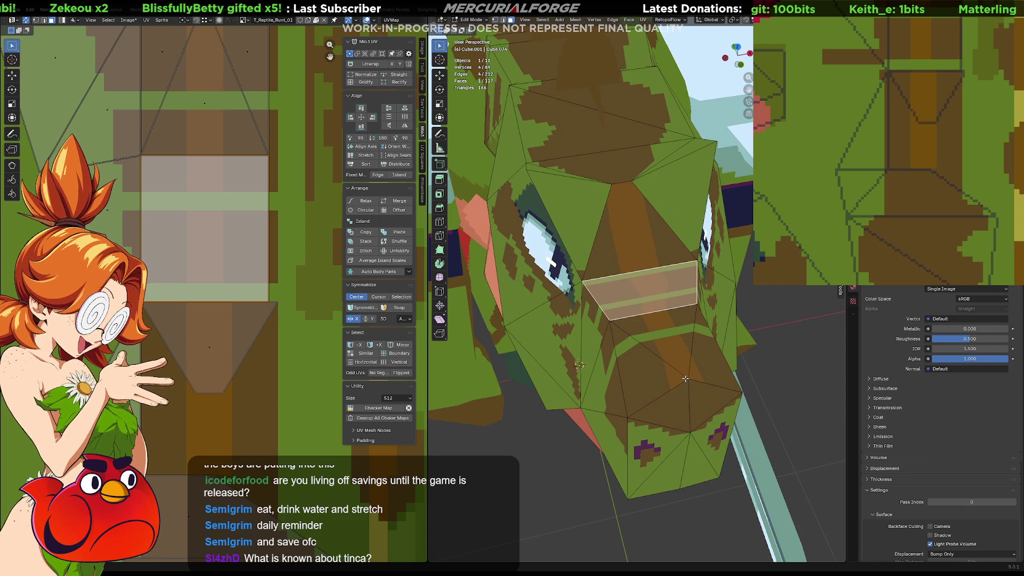
pyautogui.moveTo(651, 331)
pyautogui.mouseDown(button='middle')
pyautogui.moveTo(619, 319)
pyautogui.moveTo(694, 301)
pyautogui.moveTo(636, 335)
pyautogui.mouseUp(button='middle')
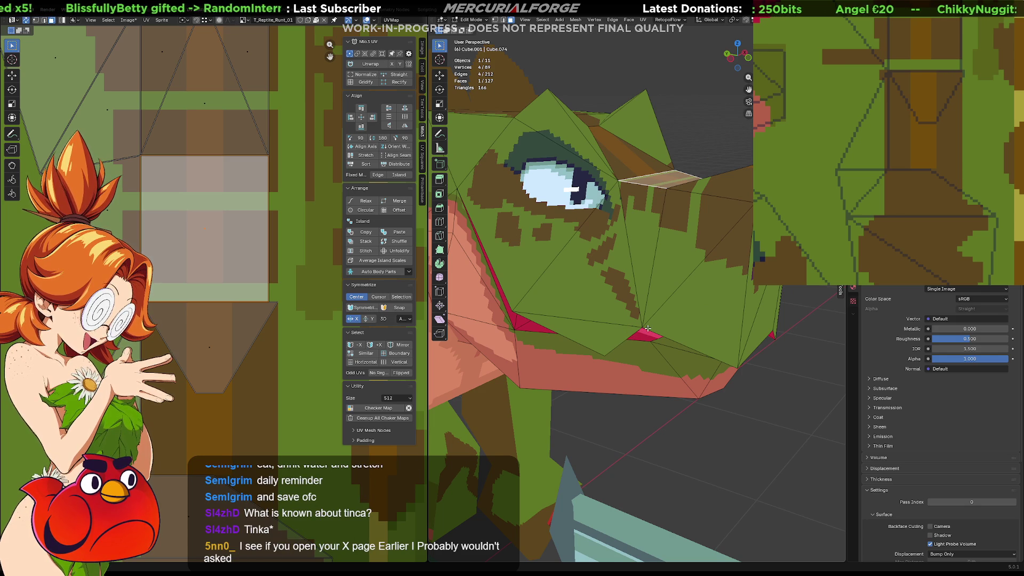
pyautogui.moveTo(666, 271)
pyautogui.mouseDown(button='middle')
pyautogui.moveTo(614, 312)
pyautogui.moveTo(635, 320)
pyautogui.moveTo(645, 303)
pyautogui.mouseUp(button='middle')
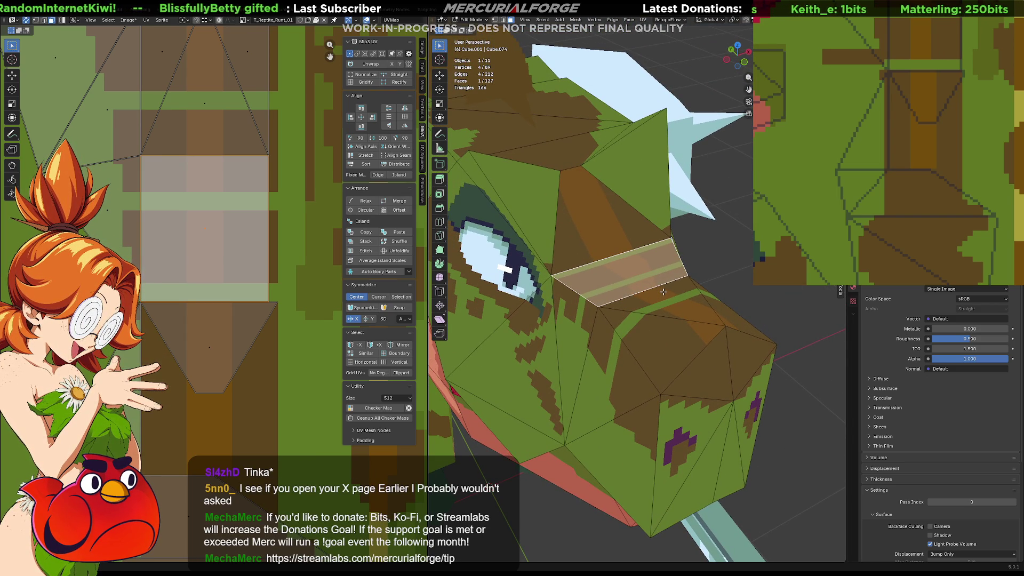
pyautogui.moveTo(655, 274)
pyautogui.mouseDown(button='middle')
pyautogui.moveTo(607, 256)
pyautogui.moveTo(680, 298)
pyautogui.moveTo(666, 321)
pyautogui.moveTo(598, 311)
pyautogui.moveTo(620, 317)
pyautogui.moveTo(647, 287)
pyautogui.moveTo(547, 313)
pyautogui.moveTo(572, 293)
pyautogui.moveTo(663, 269)
pyautogui.moveTo(537, 276)
pyautogui.moveTo(687, 247)
pyautogui.moveTo(682, 237)
pyautogui.moveTo(641, 270)
pyautogui.moveTo(661, 244)
pyautogui.mouseUp(button='middle')
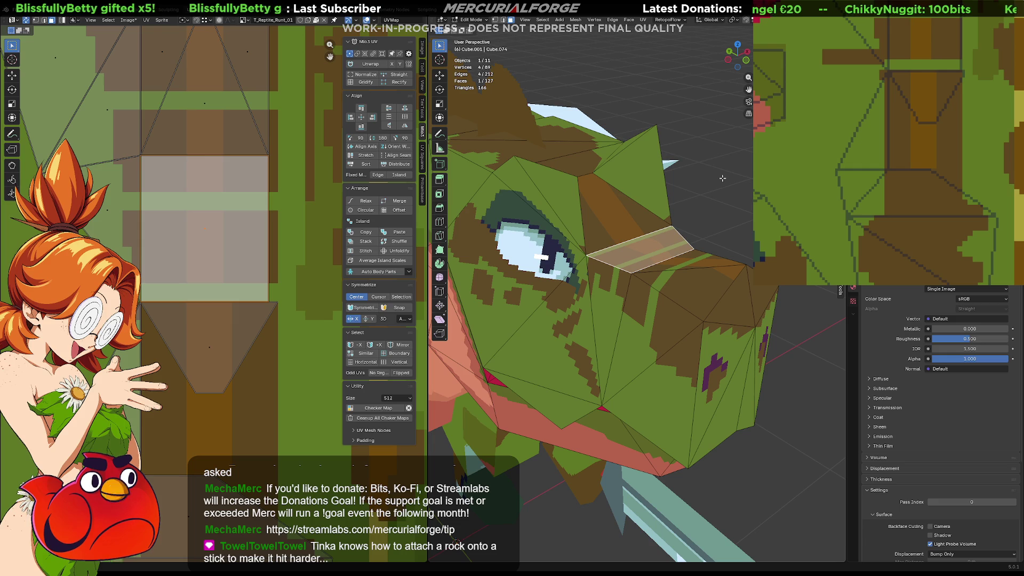
pyautogui.moveTo(641, 225)
pyautogui.mouseDown(button='middle')
pyautogui.moveTo(635, 288)
pyautogui.moveTo(655, 267)
pyautogui.moveTo(650, 307)
pyautogui.mouseUp(button='middle')
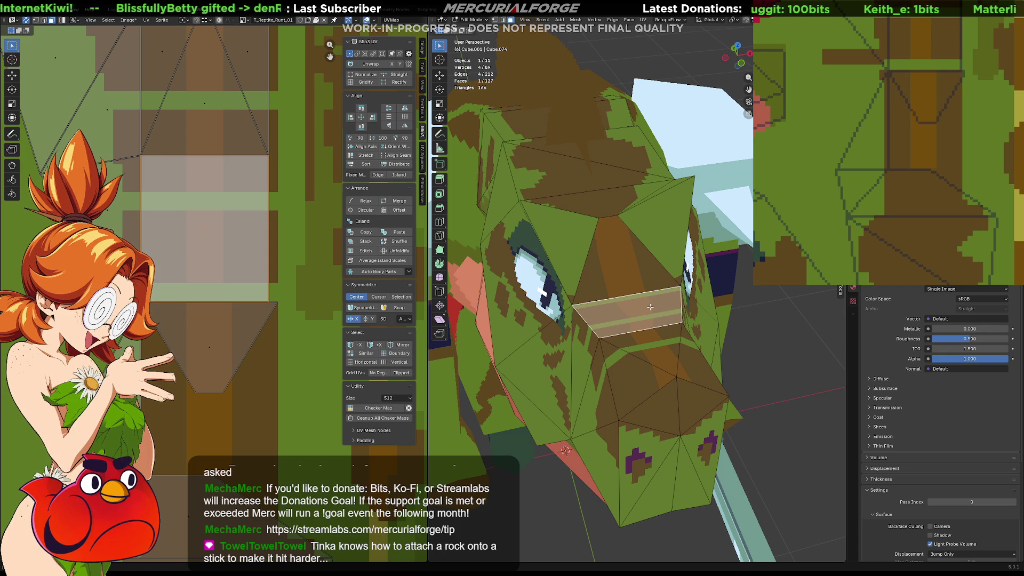
pyautogui.moveTo(648, 308)
pyautogui.mouseDown(button='middle')
pyautogui.moveTo(636, 299)
pyautogui.moveTo(694, 293)
pyautogui.moveTo(696, 305)
pyautogui.moveTo(649, 345)
pyautogui.moveTo(624, 351)
pyautogui.moveTo(623, 338)
pyautogui.mouseUp(button='middle')
pyautogui.scroll(3, 712, 292)
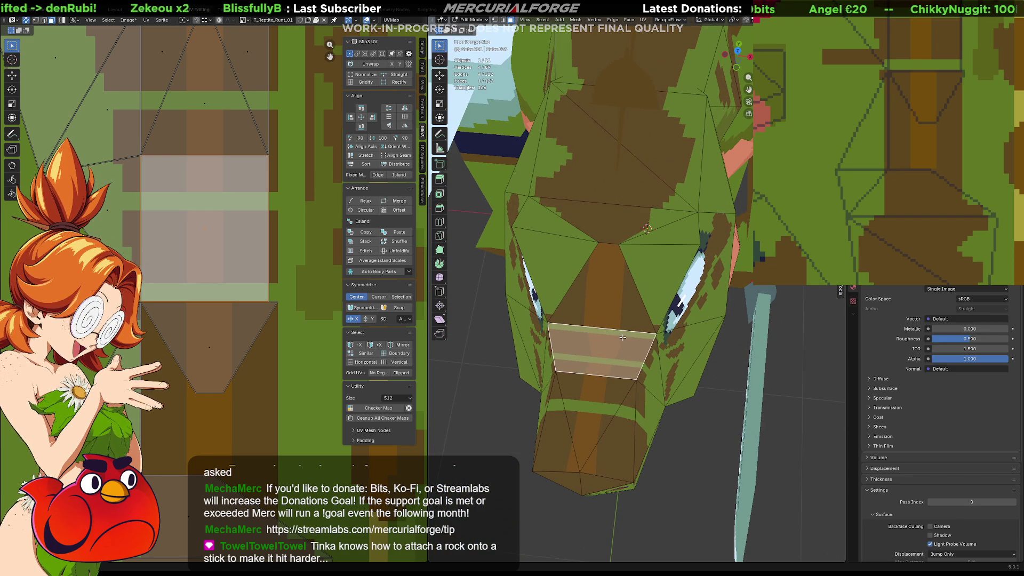
# Scale the snout face's top edge down to about 0.766 and view it from the front
pyautogui.press('2')
pyautogui.click(621, 330)
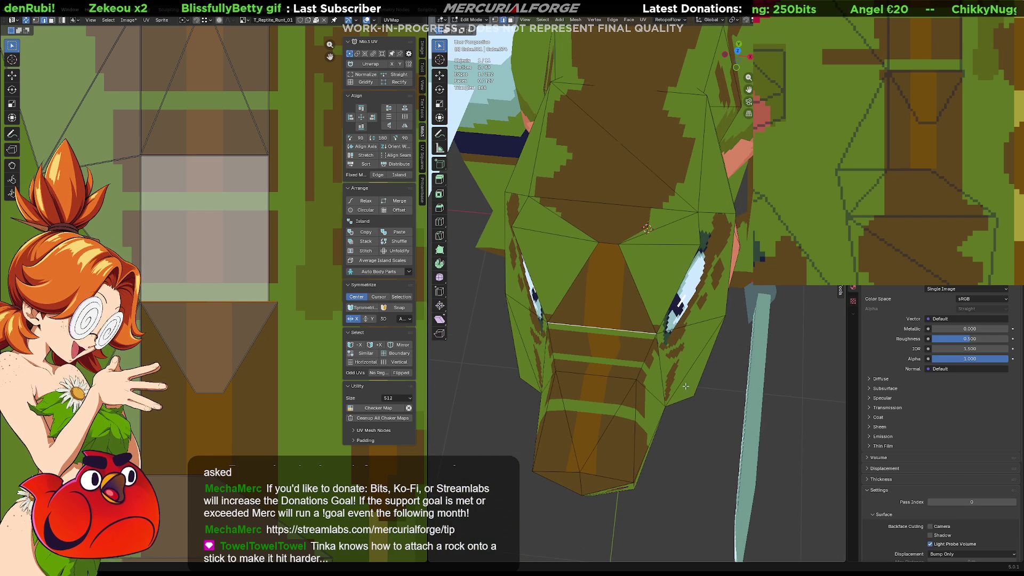
pyautogui.press('s')
pyautogui.moveTo(724, 386)
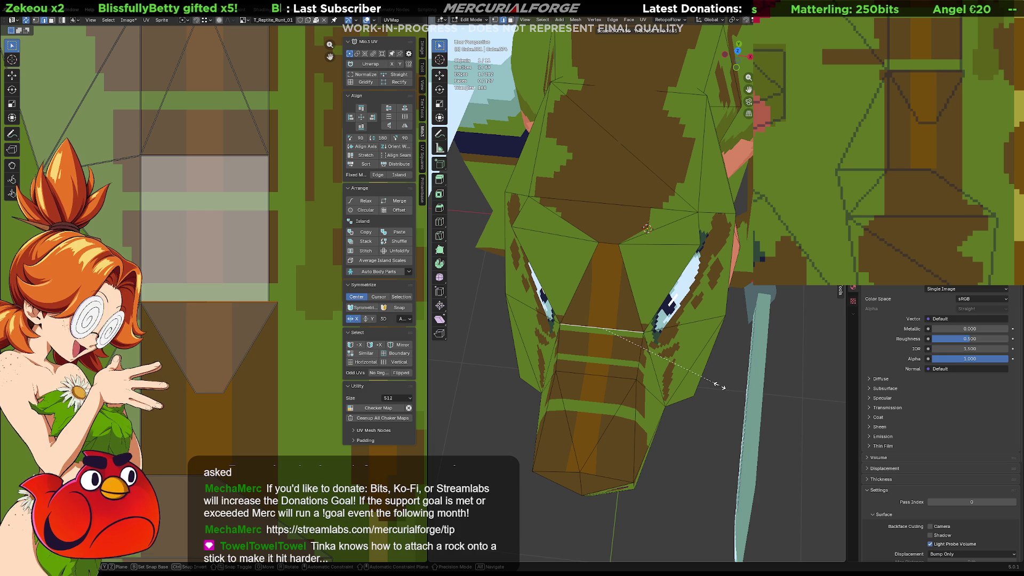
pyautogui.click(701, 385)
pyautogui.moveTo(701, 385)
pyautogui.mouseDown(button='middle')
pyautogui.moveTo(670, 328)
pyautogui.moveTo(686, 319)
pyautogui.mouseUp(button='middle')
pyautogui.moveTo(652, 258)
pyautogui.mouseDown(button='middle')
pyautogui.moveTo(629, 360)
pyautogui.moveTo(655, 312)
pyautogui.mouseUp(button='middle')
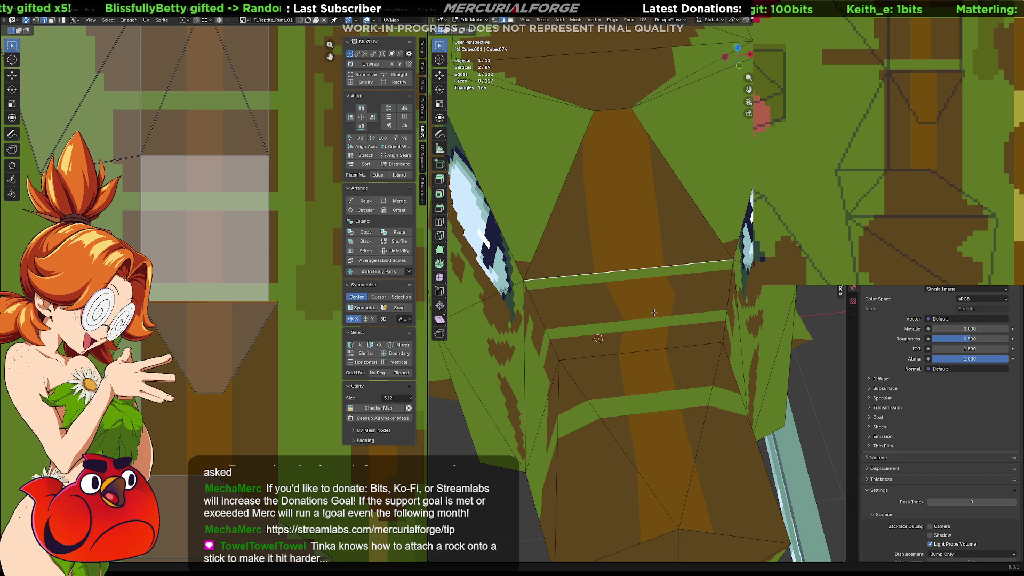
# Select only the brow edge between the eyes and frame the view on it
pyautogui.hotkey('alt', 'a')
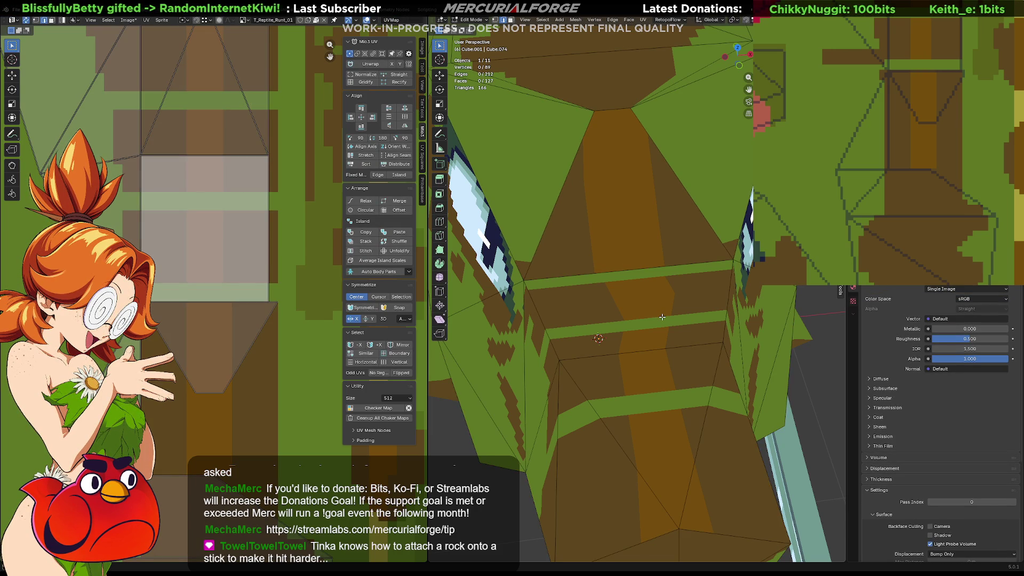
pyautogui.click(662, 316)
pyautogui.click(623, 256)
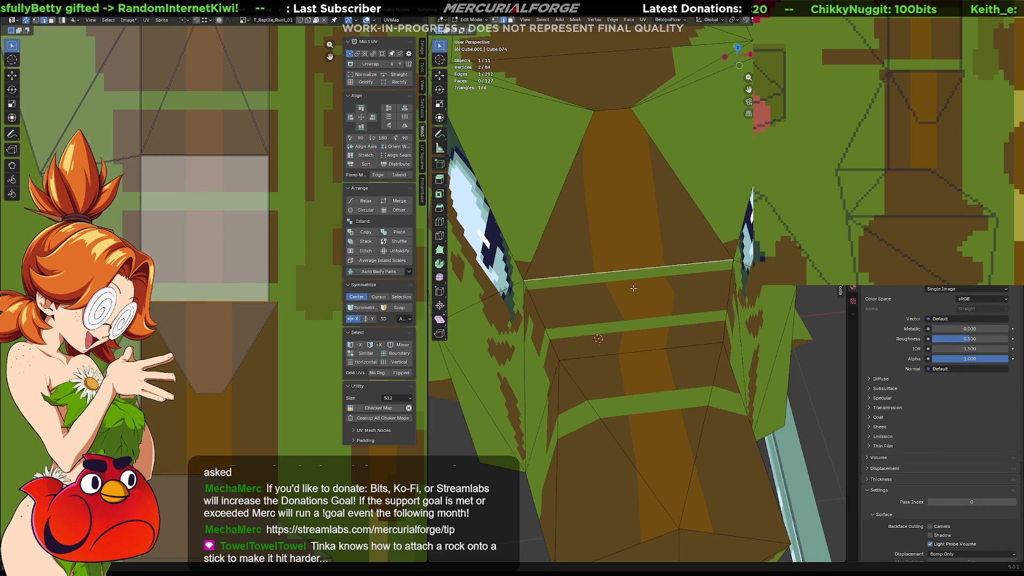
pyautogui.press('KP_Decimal')
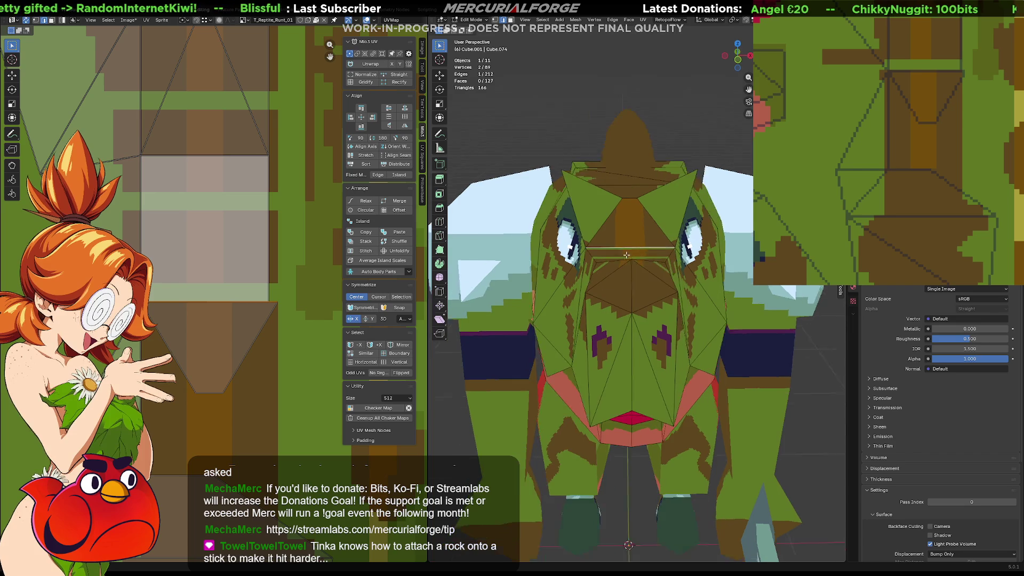
# Make a first scale of the edge between the eyes, then inspect the whole reptile in Object Mode
pyautogui.press('s')
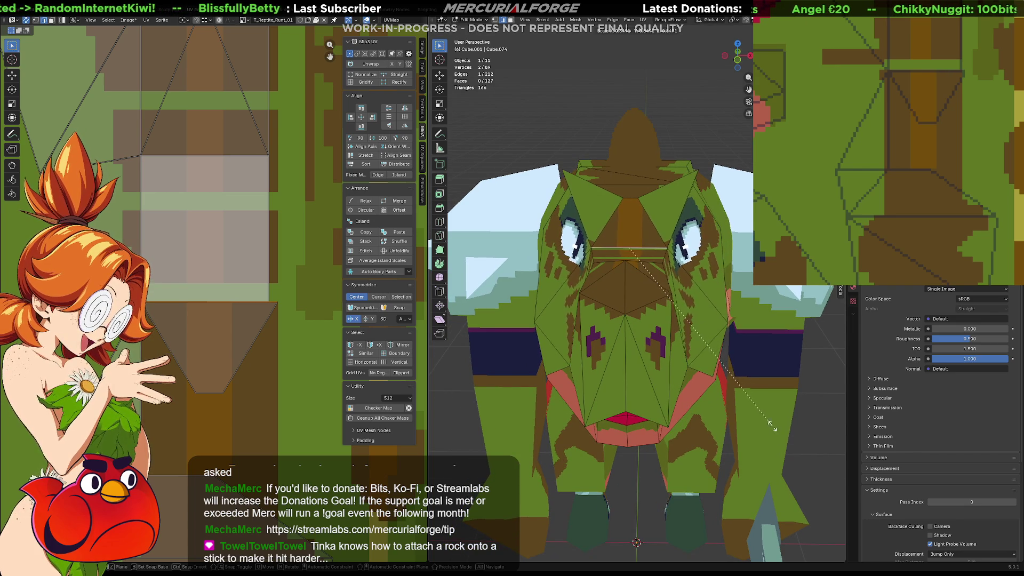
pyautogui.click(758, 419)
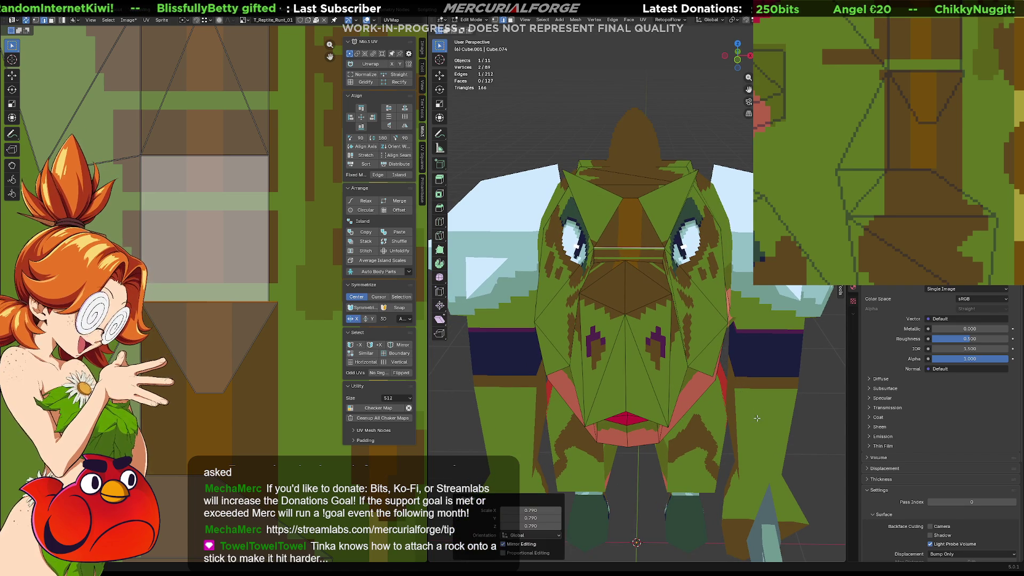
pyautogui.click(818, 377)
pyautogui.press('Tab')
pyautogui.scroll(-3, 819, 371)
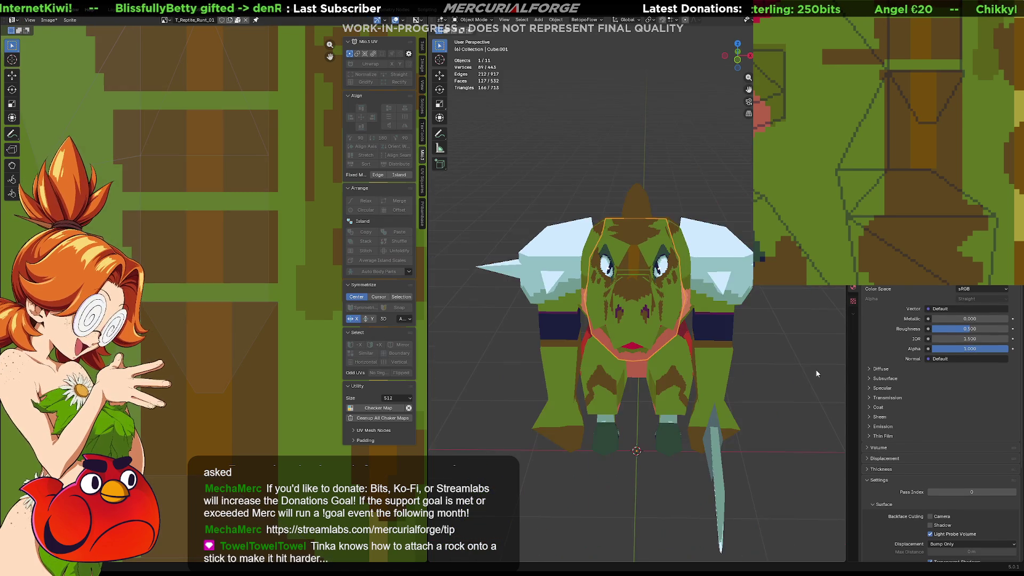
pyautogui.moveTo(684, 380)
pyautogui.mouseDown(button='middle')
pyautogui.moveTo(765, 388)
pyautogui.moveTo(736, 392)
pyautogui.moveTo(686, 374)
pyautogui.mouseUp(button='middle')
# Reselect the edge between the eyes in Edit Mode and scale it by 1.3
pyautogui.press('Tab')
pyautogui.click(635, 267)
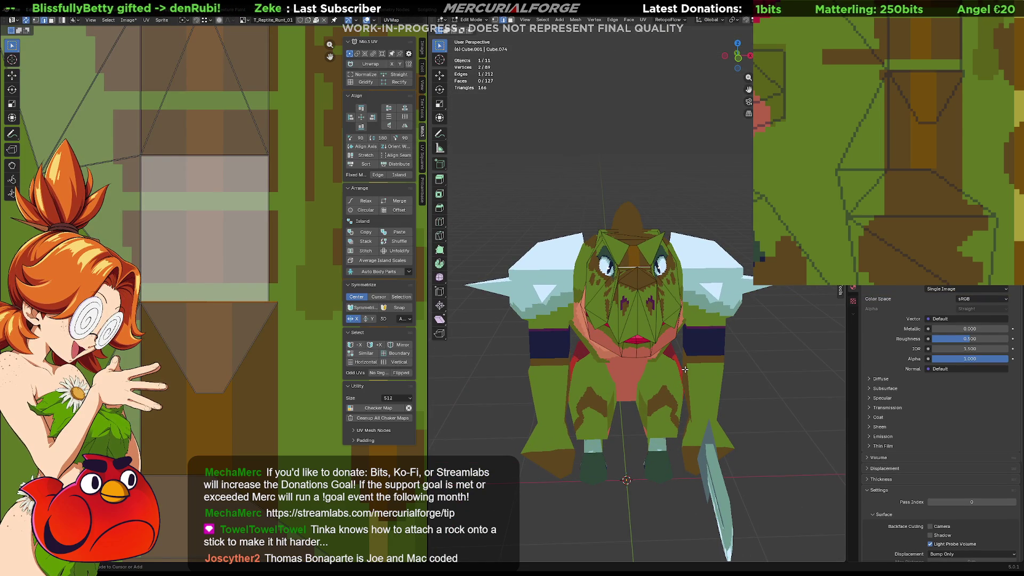
pyautogui.scroll(2, 635, 250)
pyautogui.moveTo(635, 250); pyautogui.dragTo(635, 288, button='middle')
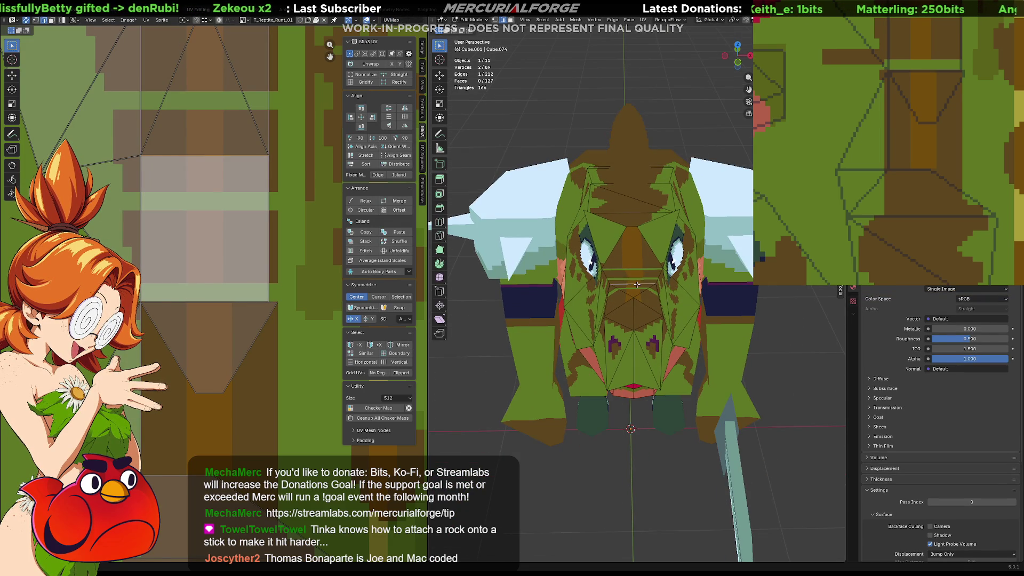
pyautogui.press('s')
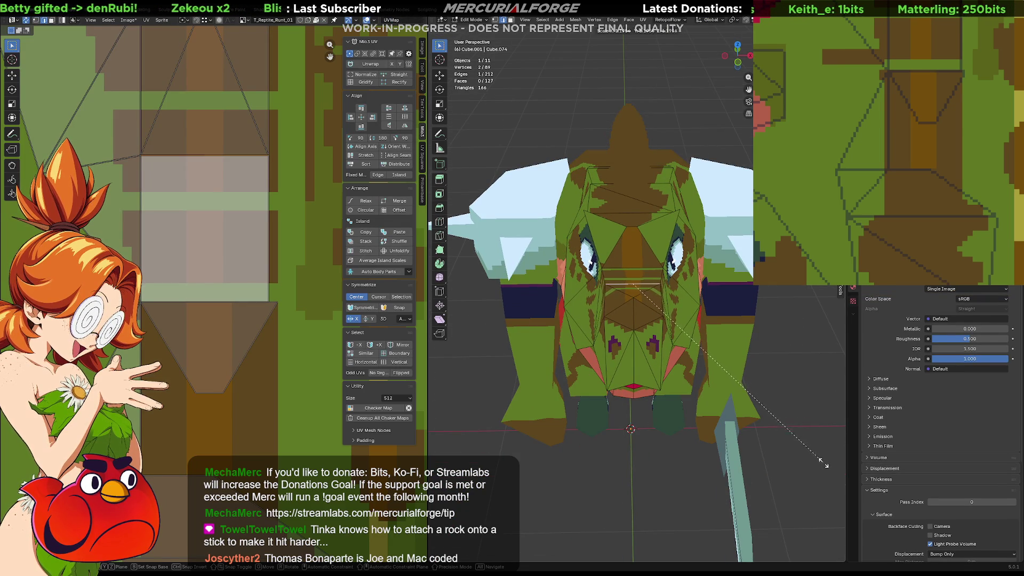
pyautogui.click(829, 489)
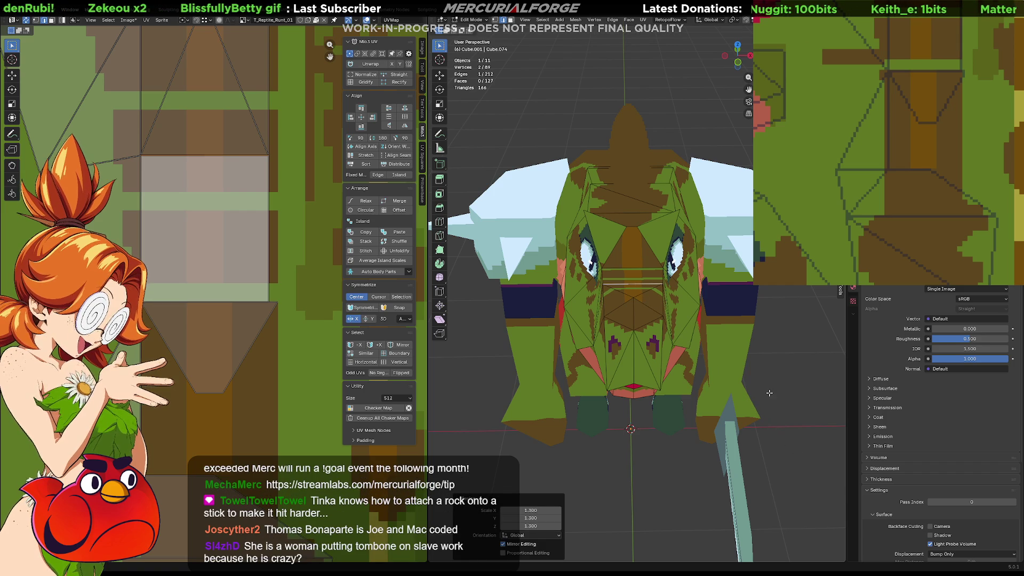
pyautogui.moveTo(769, 392); pyautogui.dragTo(771, 367, button='middle')
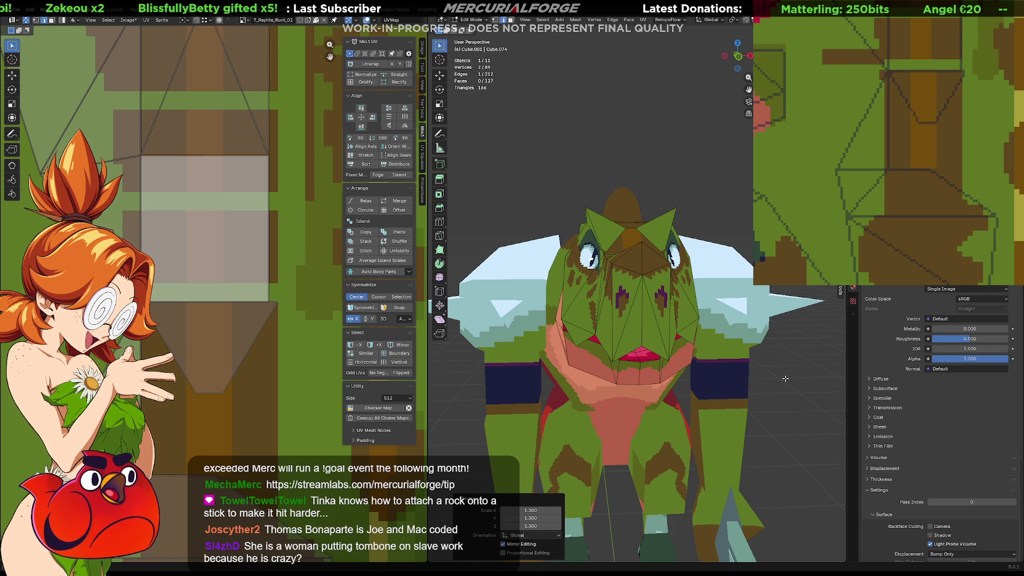
pyautogui.moveTo(696, 392); pyautogui.dragTo(650, 386, button='middle')
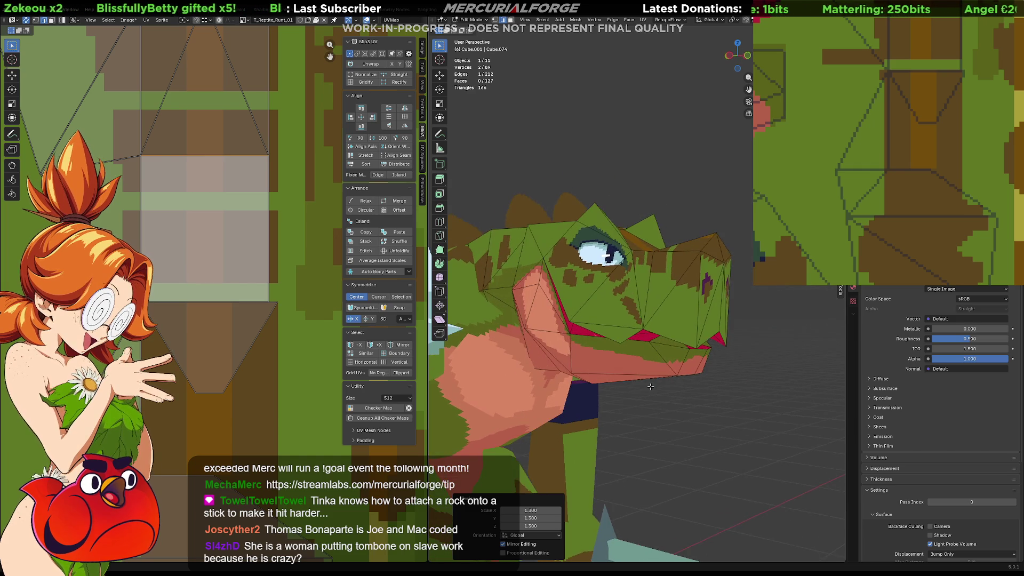
pyautogui.scroll(-5, 650, 386)
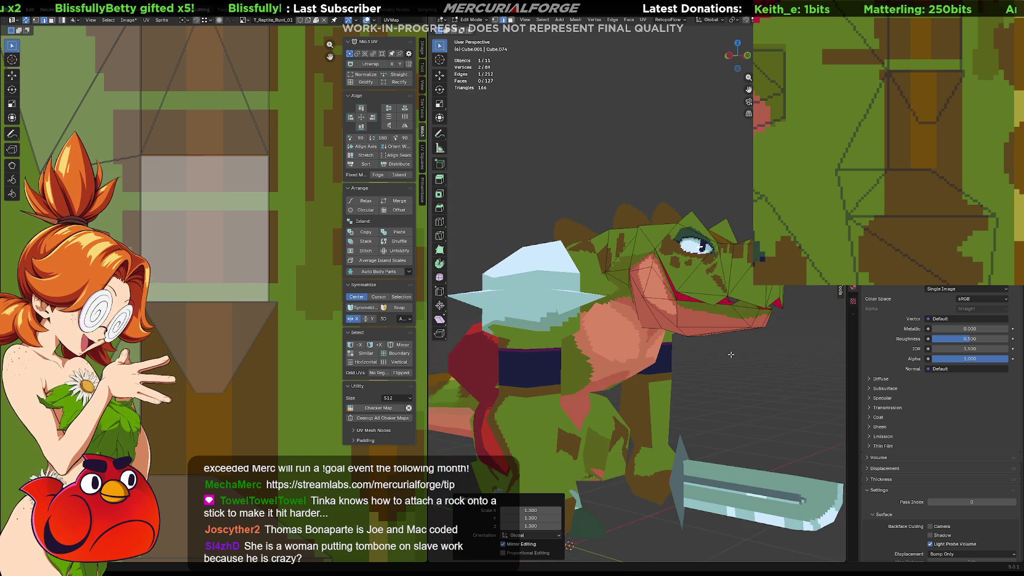
pyautogui.moveTo(731, 354)
pyautogui.mouseDown(button='middle')
pyautogui.moveTo(714, 366)
pyautogui.moveTo(703, 352)
pyautogui.moveTo(731, 355)
pyautogui.mouseUp(button='middle')
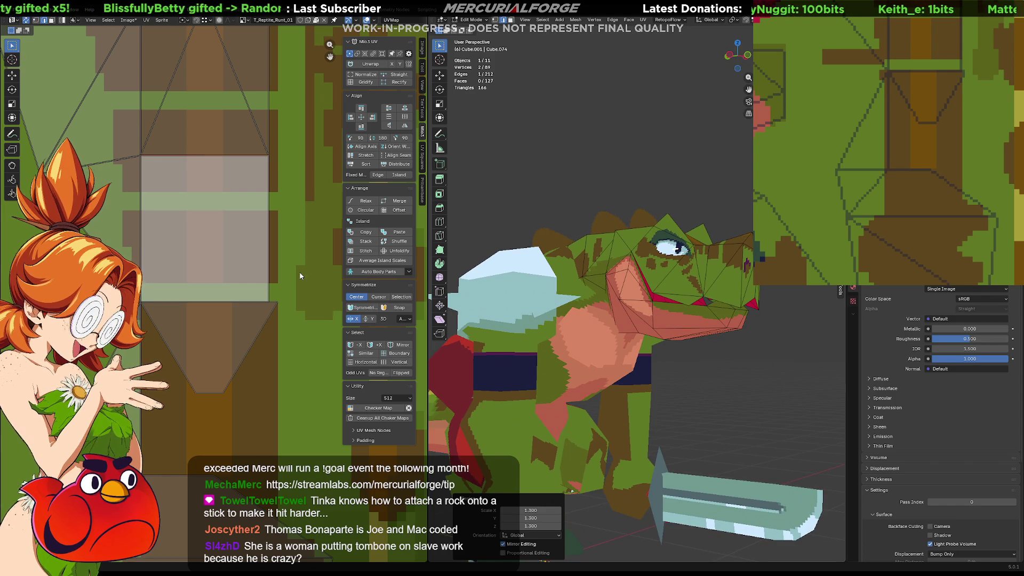
pyautogui.scroll(-5, 300, 275)
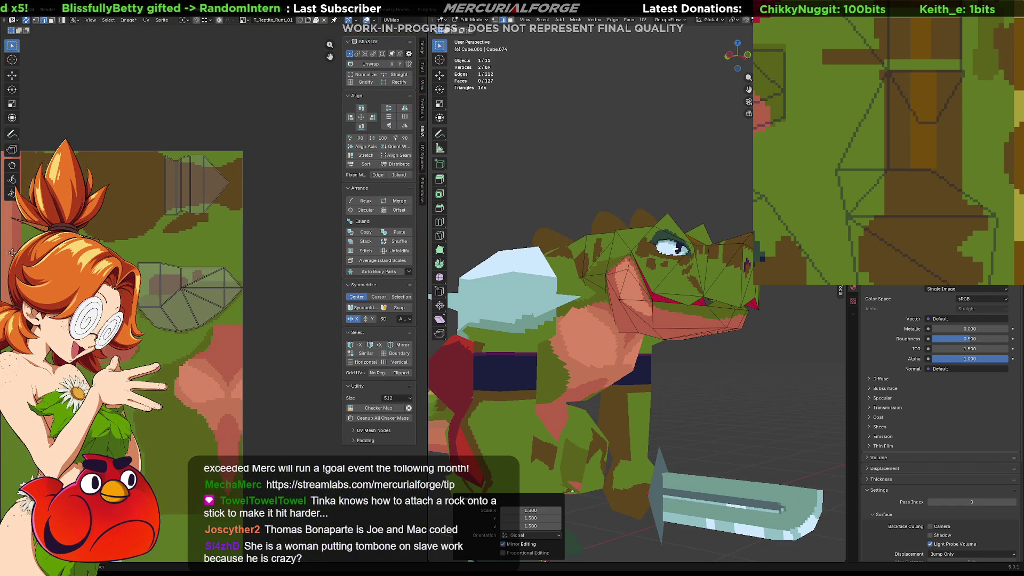
pyautogui.scroll(5, 275, 249)
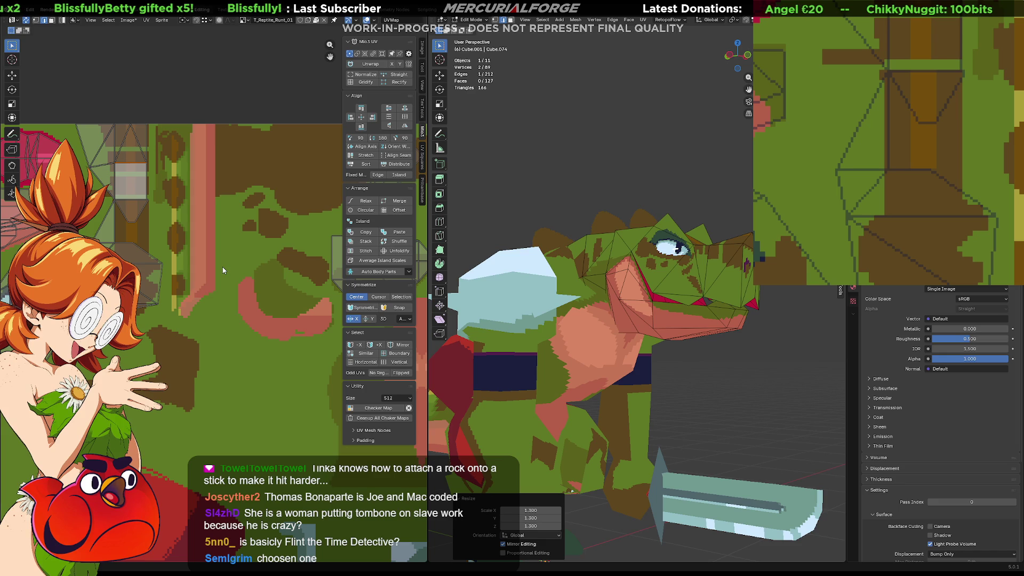
# Orbit the reptile to a front view and bring the jaw crescent into view on the texture
pyautogui.moveTo(703, 384); pyautogui.dragTo(704, 367, button='middle')
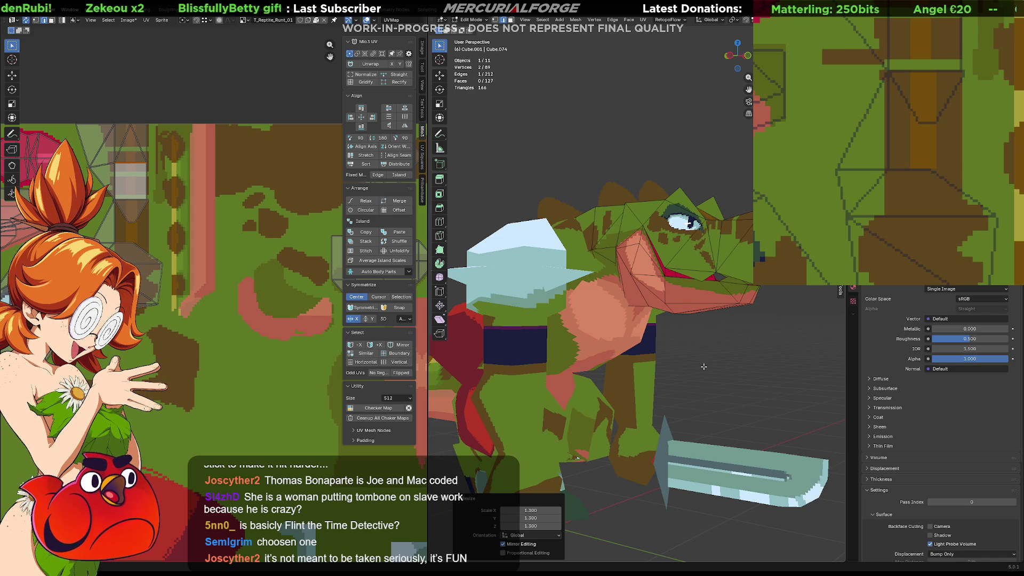
pyautogui.moveTo(690, 323)
pyautogui.mouseDown(button='middle')
pyautogui.moveTo(679, 336)
pyautogui.moveTo(681, 322)
pyautogui.mouseUp(button='middle')
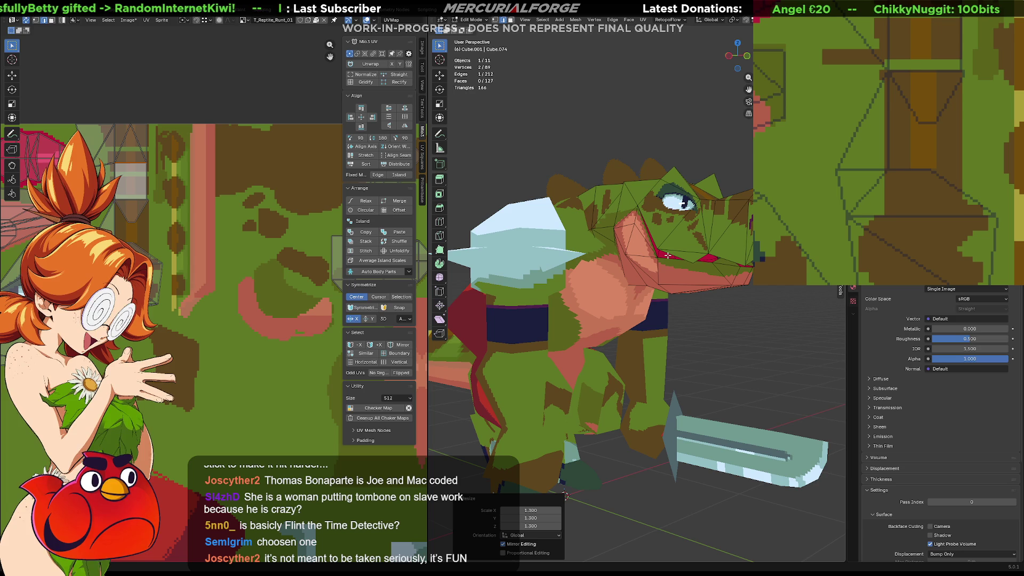
pyautogui.moveTo(683, 287)
pyautogui.mouseDown(button='middle')
pyautogui.moveTo(629, 364)
pyautogui.moveTo(664, 351)
pyautogui.moveTo(717, 355)
pyautogui.mouseUp(button='middle')
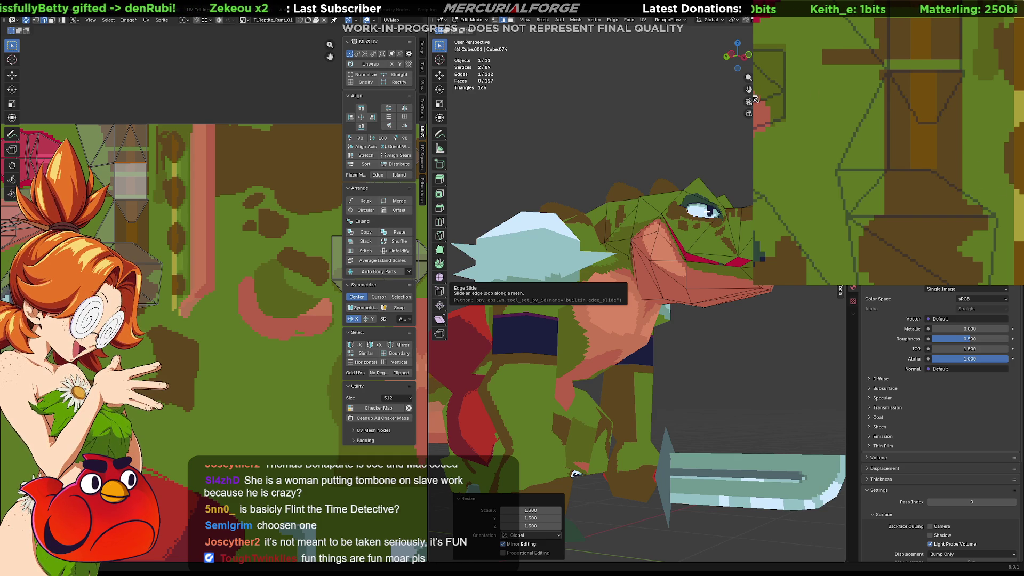
pyautogui.moveTo(928, 122)
pyautogui.mouseDown(button='middle')
pyautogui.moveTo(833, 46)
pyautogui.moveTo(1010, 282)
pyautogui.moveTo(847, 186)
pyautogui.mouseUp(button='middle')
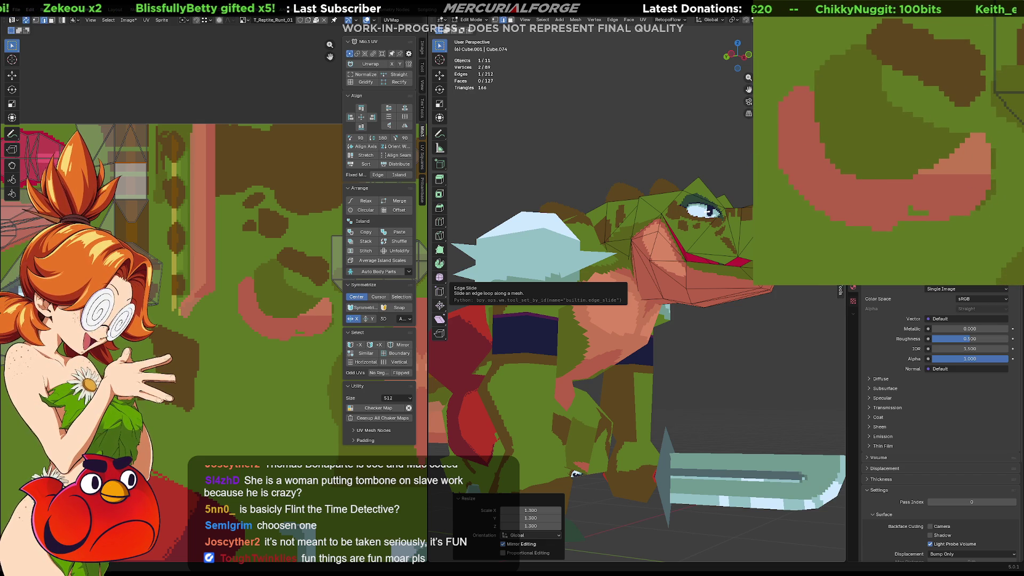
# Compare the darker red-pink and lighter pink jaw crescent, keeping the lighter pink
pyautogui.hotkey('ctrl', 'z')
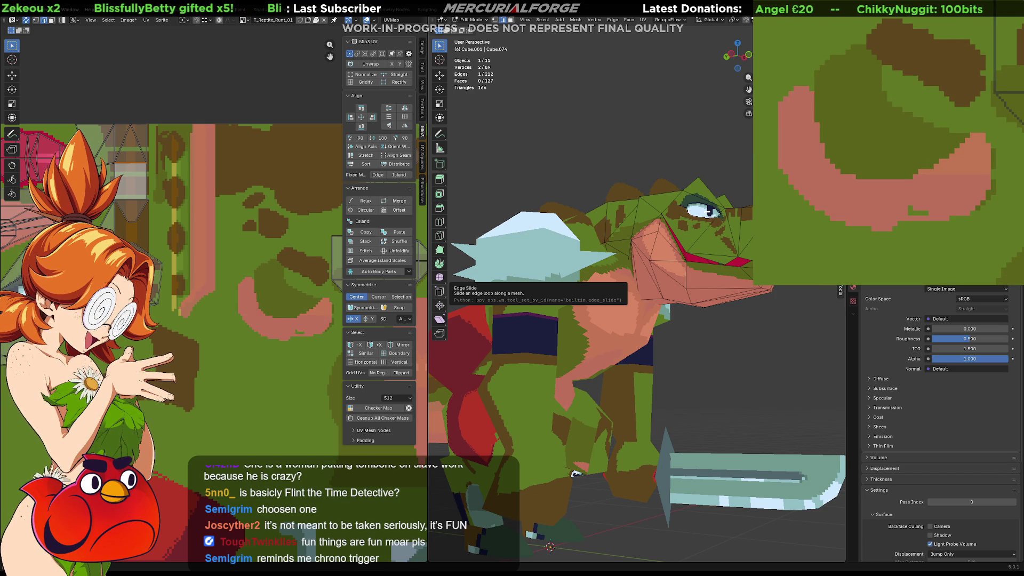
pyautogui.hotkey('ctrl', 'shift', 'z')
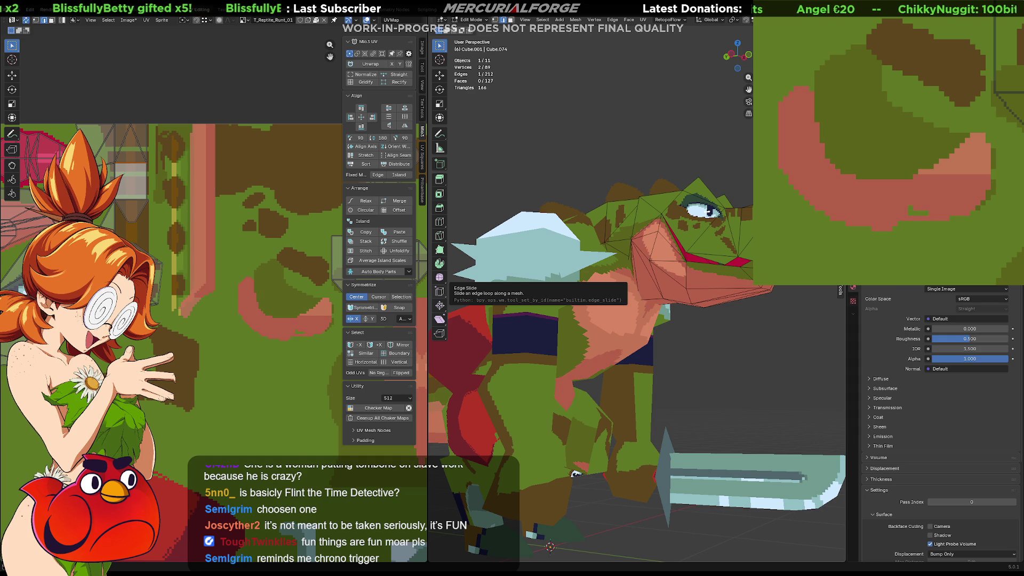
pyautogui.hotkey('ctrl', 'z')
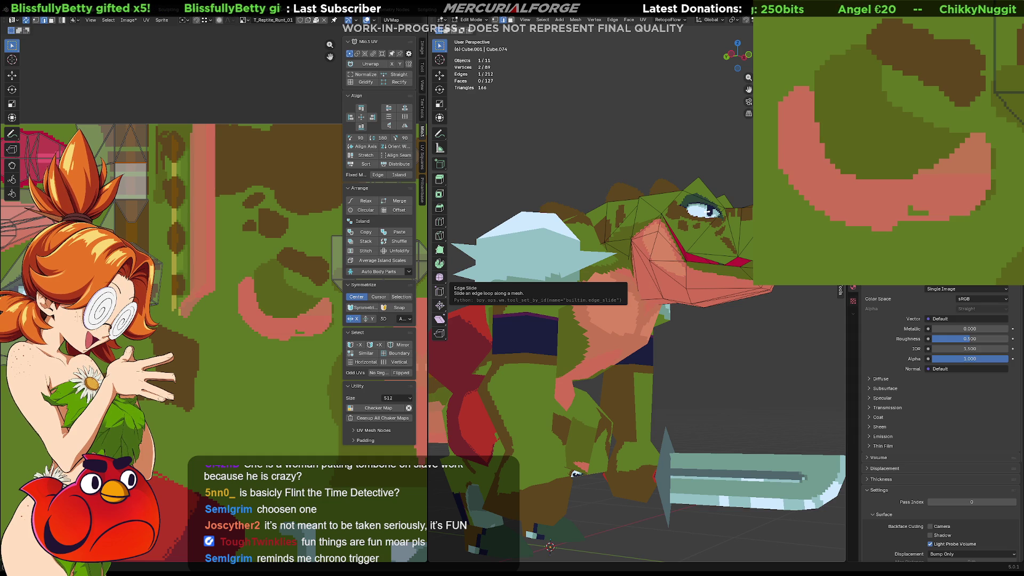
pyautogui.hotkey('ctrl', 'shift', 'z')
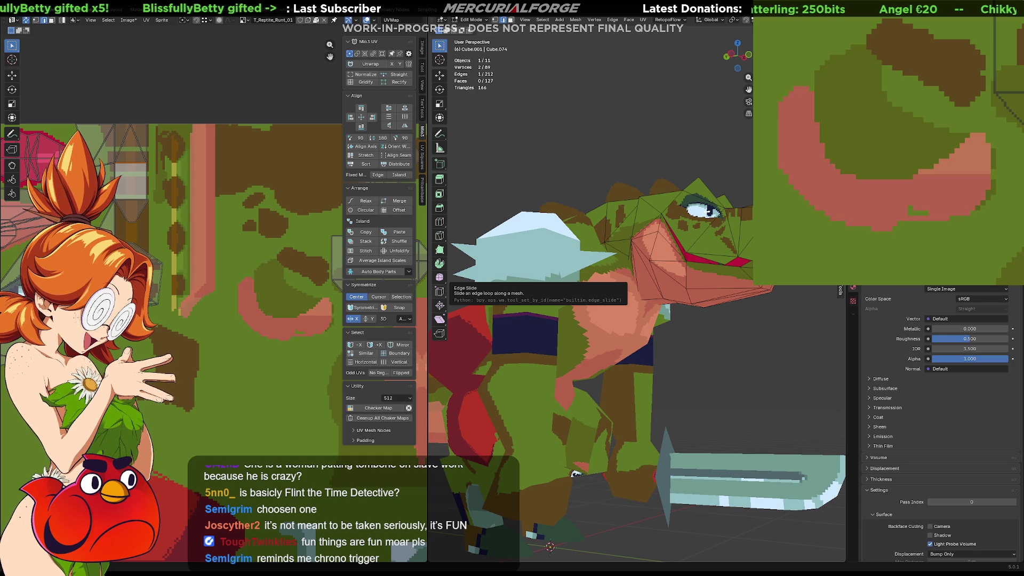
pyautogui.hotkey('ctrl', 'shift', 'z')
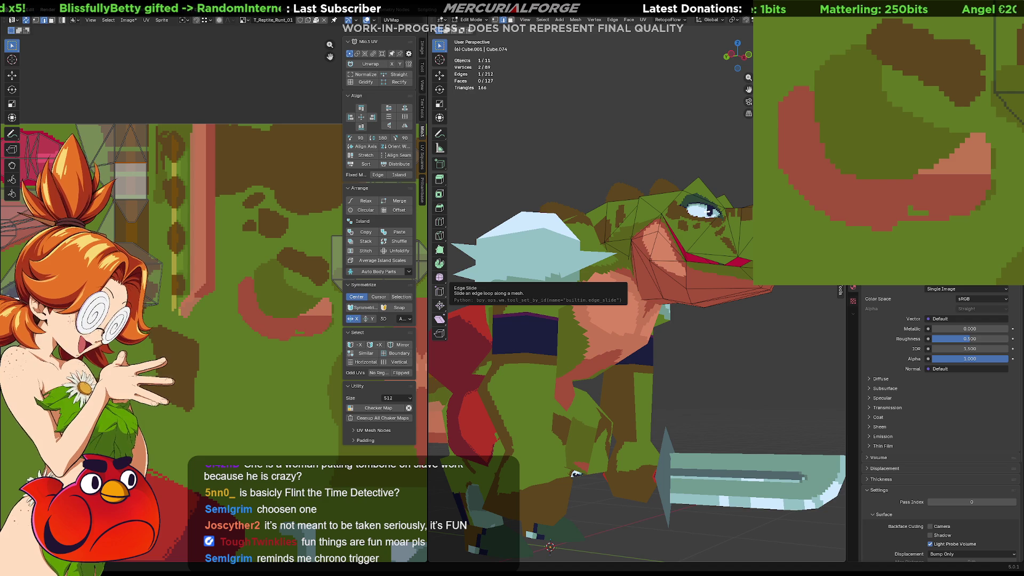
pyautogui.hotkey('ctrl', 'z')
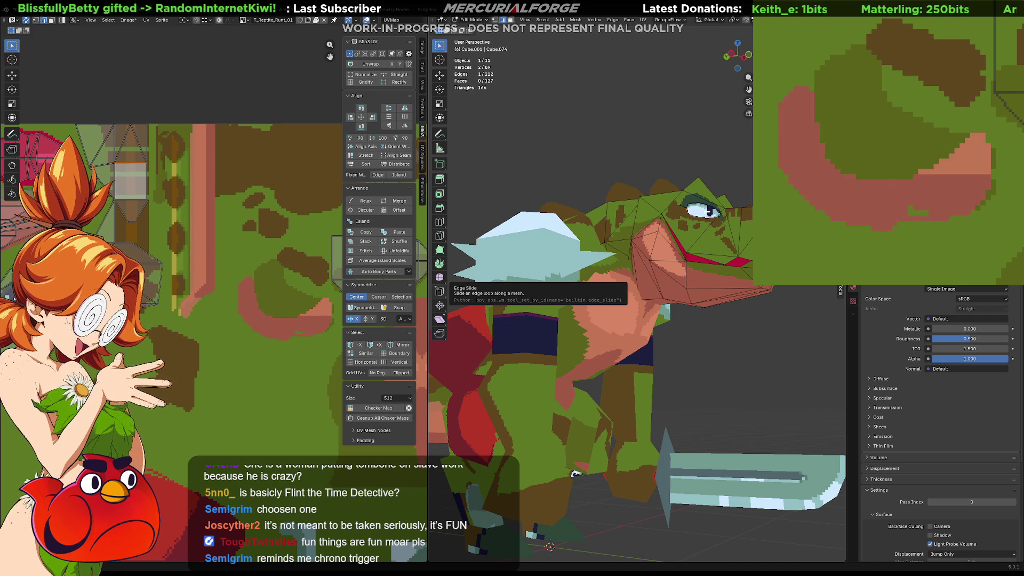
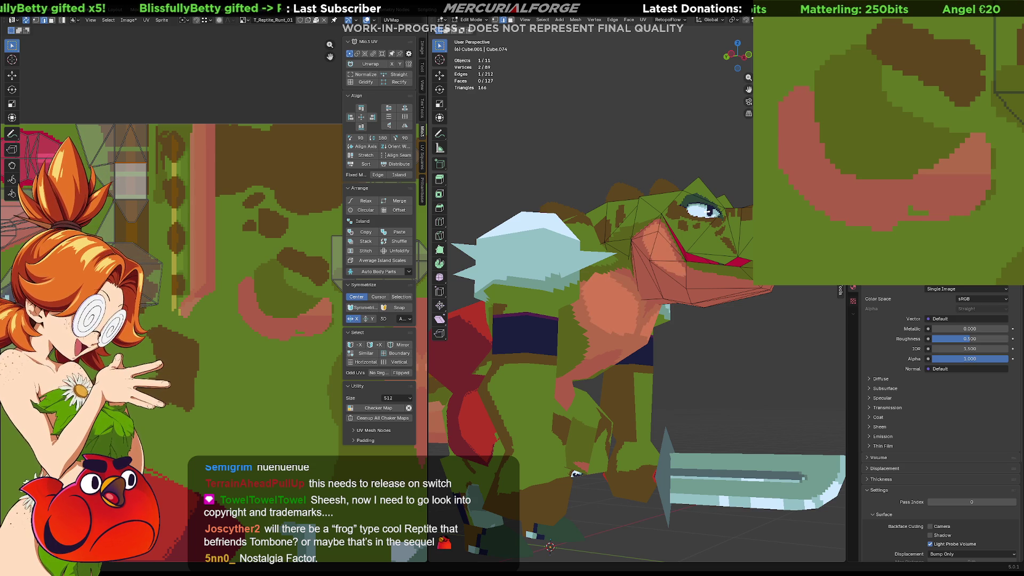
# Orbit around the reptile from a higher front view to inspect its texture
pyautogui.scroll(-5, 637, 290)
pyautogui.moveTo(616, 355)
pyautogui.mouseDown(button='middle')
pyautogui.moveTo(640, 323)
pyautogui.moveTo(637, 308)
pyautogui.moveTo(695, 320)
pyautogui.mouseUp(button='middle')
pyautogui.scroll(10, 636, 307)
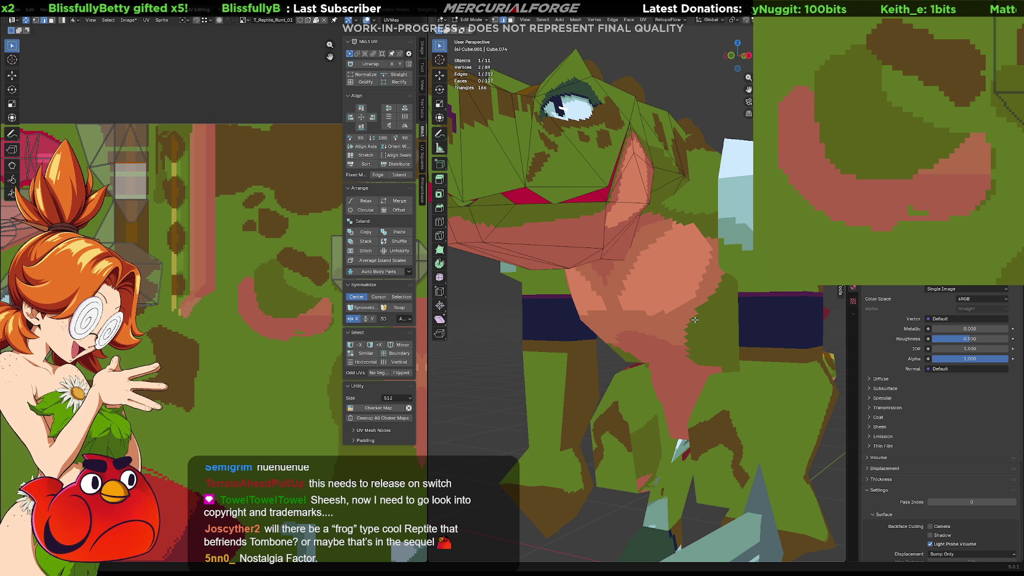
pyautogui.moveTo(655, 330)
pyautogui.mouseDown(button='middle')
pyautogui.moveTo(694, 346)
pyautogui.moveTo(629, 347)
pyautogui.moveTo(652, 316)
pyautogui.moveTo(633, 316)
pyautogui.mouseUp(button='middle')
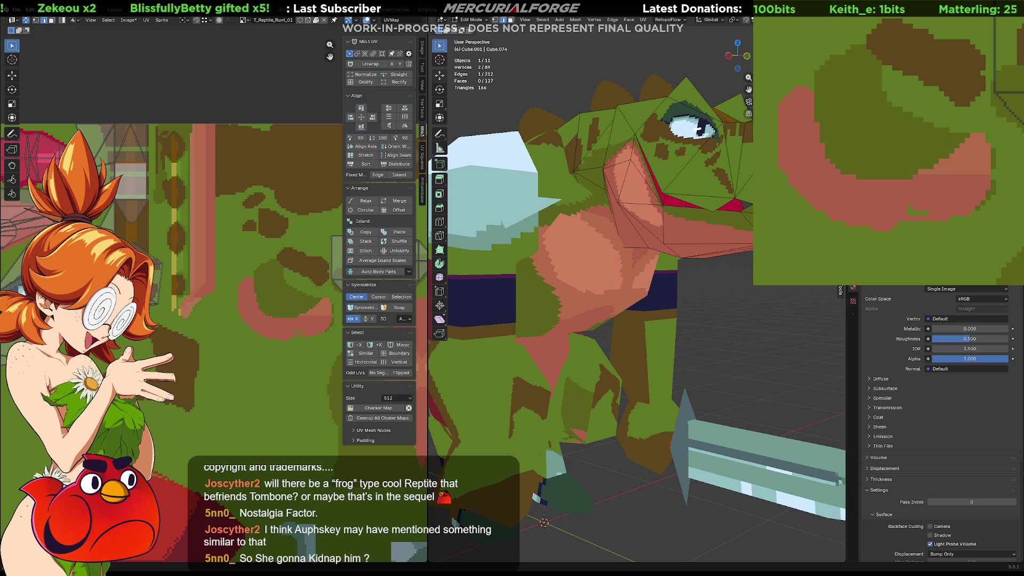
# Frame the whole reptile, deselect all vertices, and pan the texture to another area
pyautogui.press('Home')
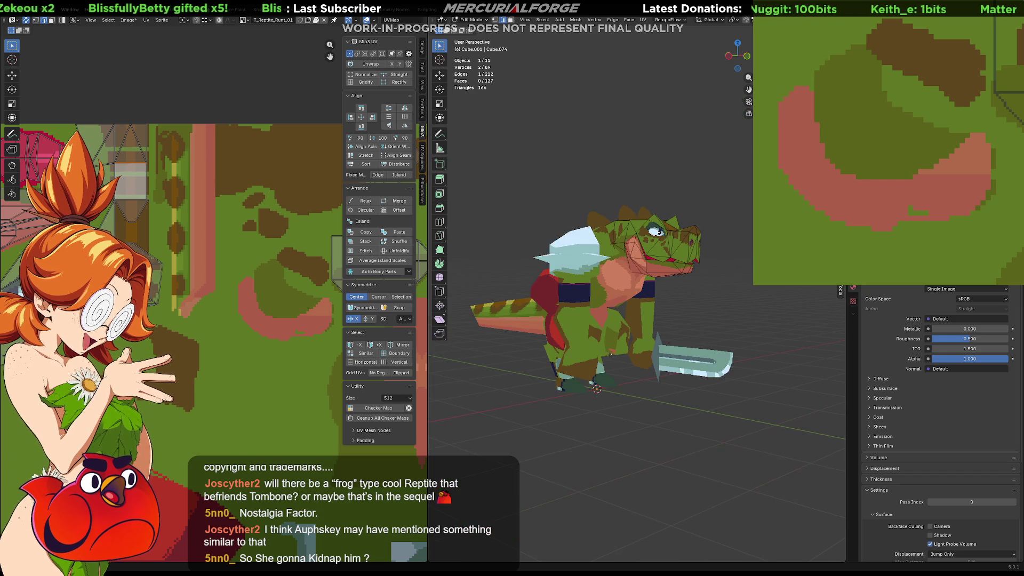
pyautogui.moveTo(635, 267)
pyautogui.mouseDown(button='middle')
pyautogui.moveTo(669, 299)
pyautogui.moveTo(487, 301)
pyautogui.moveTo(526, 326)
pyautogui.moveTo(501, 324)
pyautogui.mouseUp(button='middle')
pyautogui.scroll(3, 592, 292)
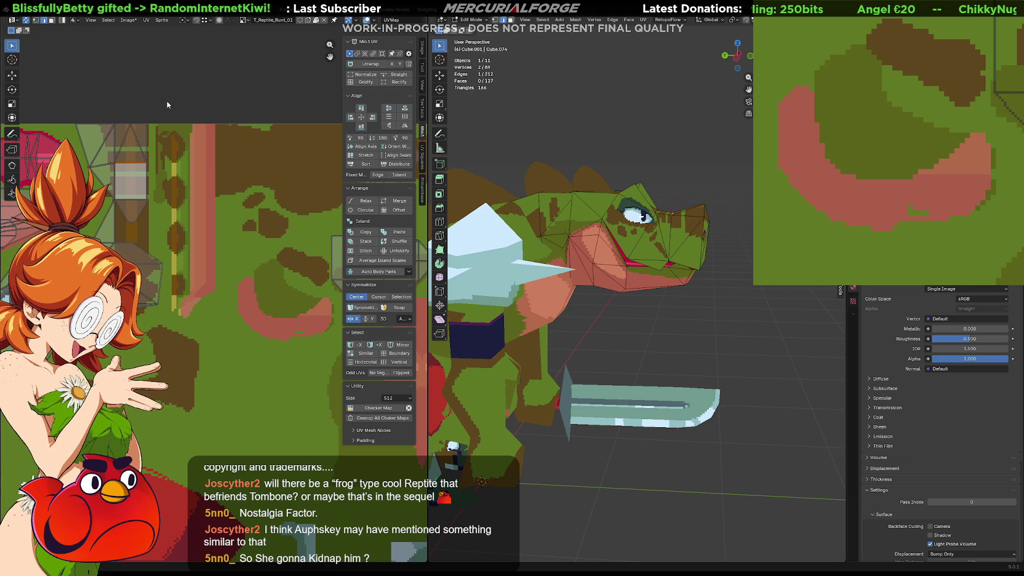
pyautogui.hotkey('alt', 'a')
pyautogui.moveTo(900, 162)
pyautogui.mouseDown(button='middle')
pyautogui.moveTo(851, 127)
pyautogui.moveTo(963, 149)
pyautogui.mouseUp(button='middle')
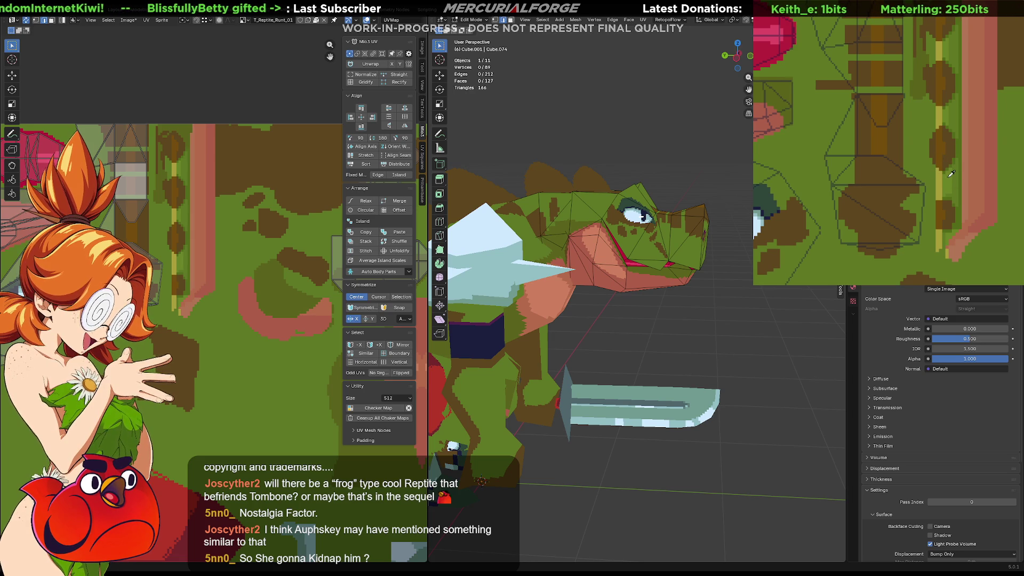
# Paint a thin yellow vertical stroke on the head texture beside the eye
pyautogui.moveTo(951, 173); pyautogui.dragTo(945, 125, button='middle')
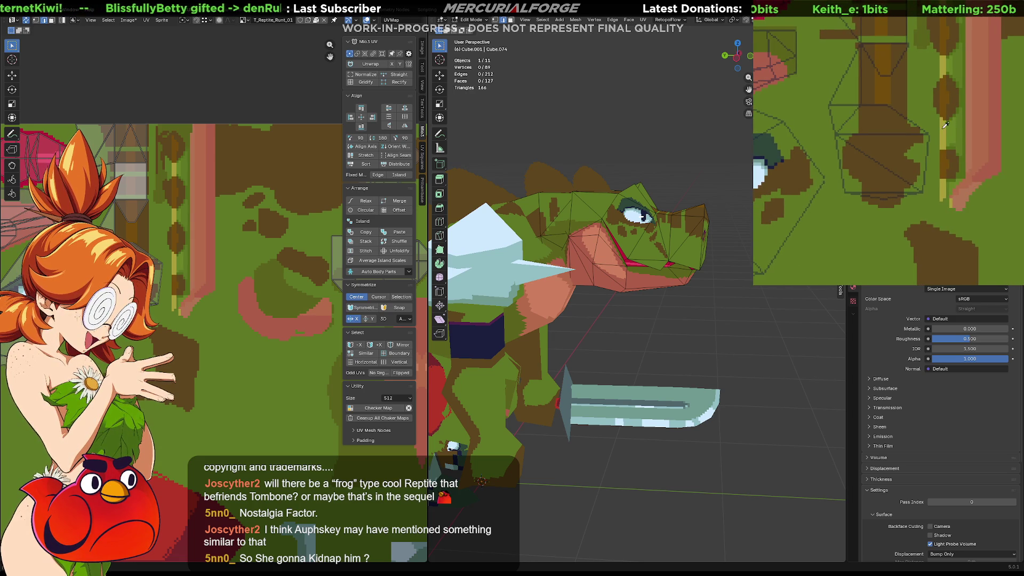
pyautogui.moveTo(886, 142); pyautogui.dragTo(986, 148, button='middle')
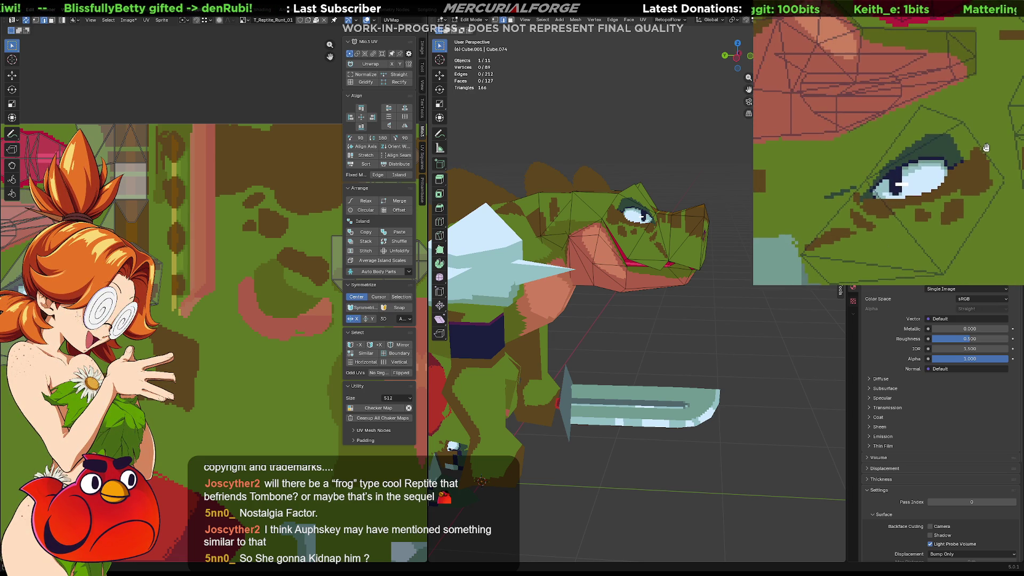
pyautogui.moveTo(904, 129)
pyautogui.mouseDown(button='middle')
pyautogui.moveTo(891, 120)
pyautogui.moveTo(901, 139)
pyautogui.moveTo(955, 149)
pyautogui.moveTo(997, 32)
pyautogui.moveTo(949, 94)
pyautogui.moveTo(972, 98)
pyautogui.moveTo(900, 175)
pyautogui.mouseUp(button='middle')
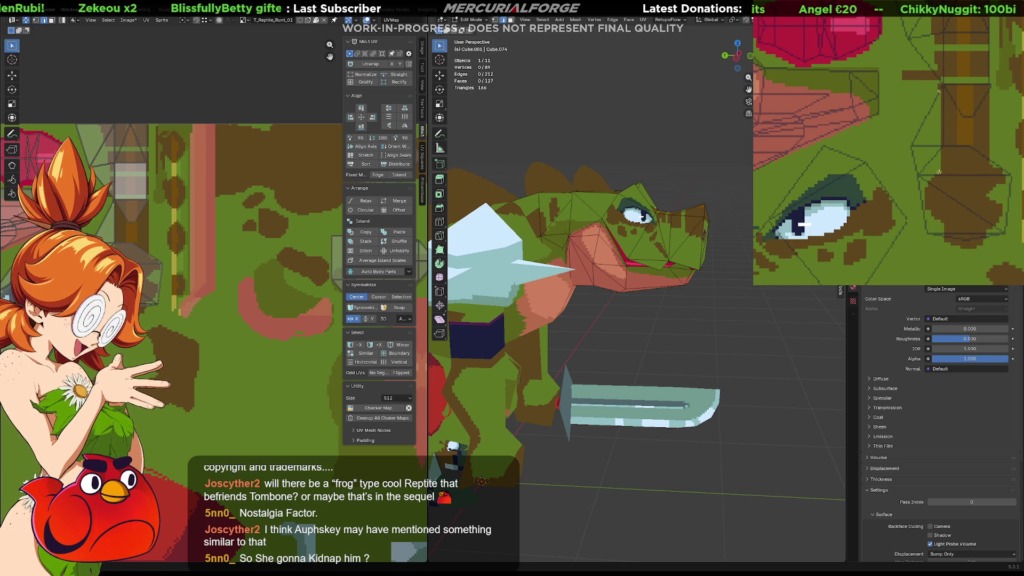
pyautogui.moveTo(939, 172); pyautogui.dragTo(939, 96)
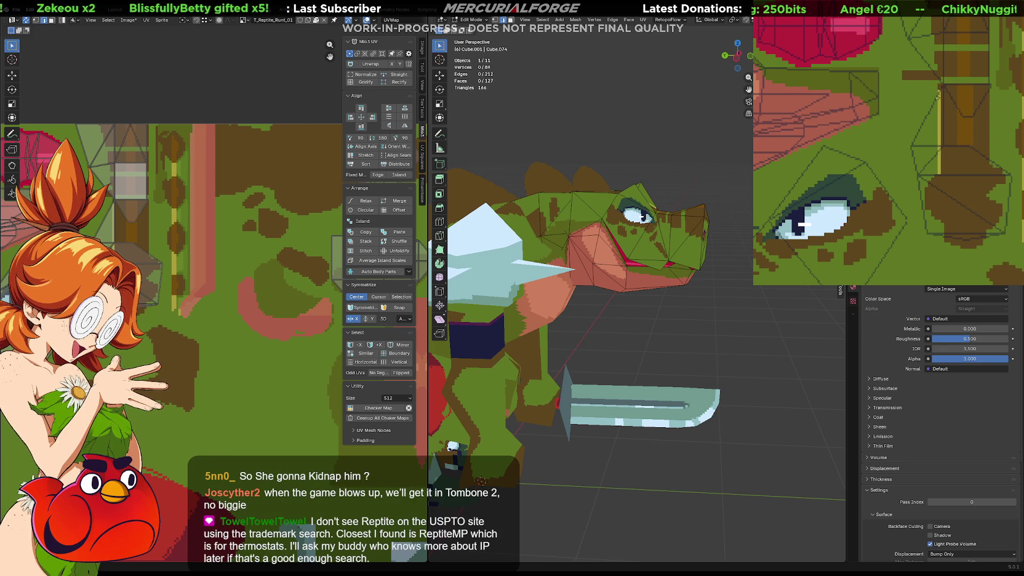
pyautogui.moveTo(667, 224); pyautogui.dragTo(634, 227, button='middle')
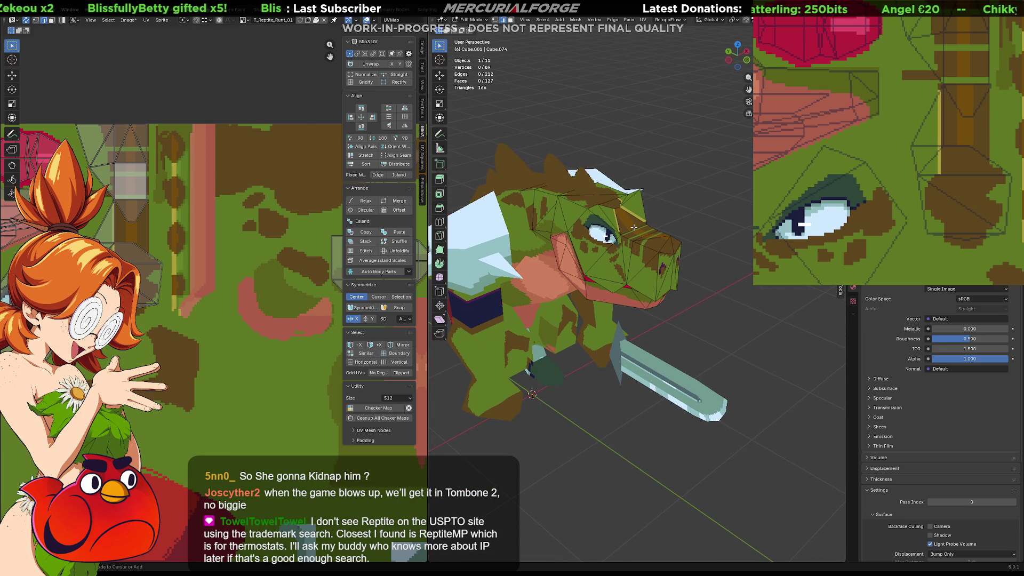
# Undo the long stripe, paint a short yellow stripe instead, and fill the brown patch yellow-green
pyautogui.hotkey('ctrl', 'z')
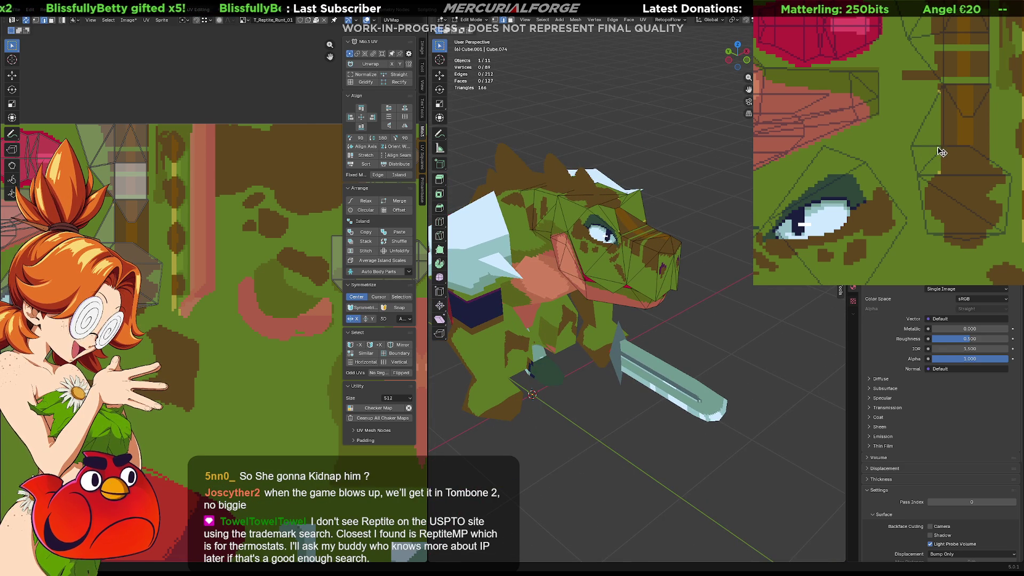
pyautogui.keyDown('shift'); pyautogui.scroll(3, 939, 150); pyautogui.keyUp('shift')
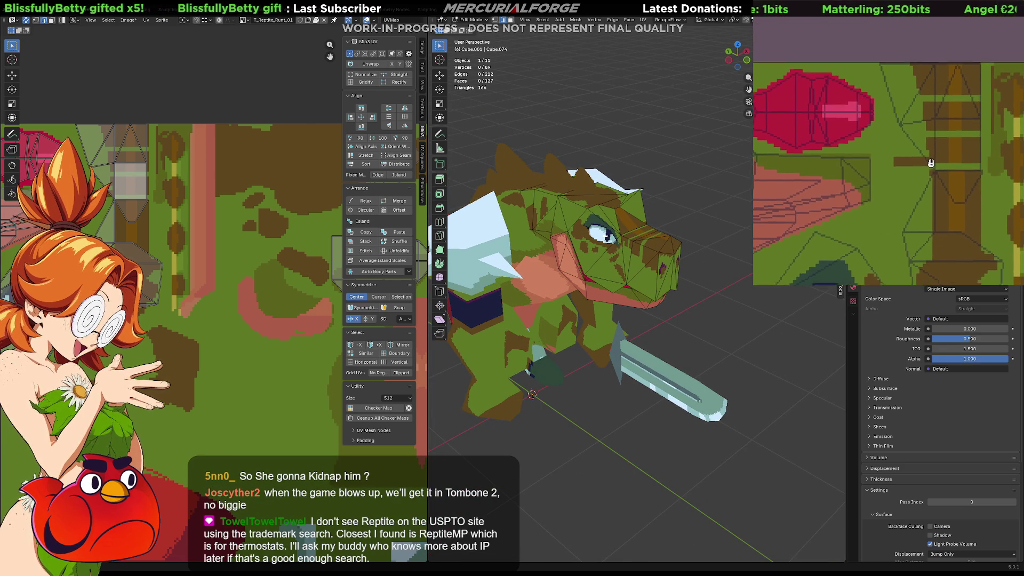
pyautogui.scroll(2, 919, 151)
pyautogui.keyDown('shift'); pyautogui.scroll(2, 904, 100); pyautogui.keyUp('shift')
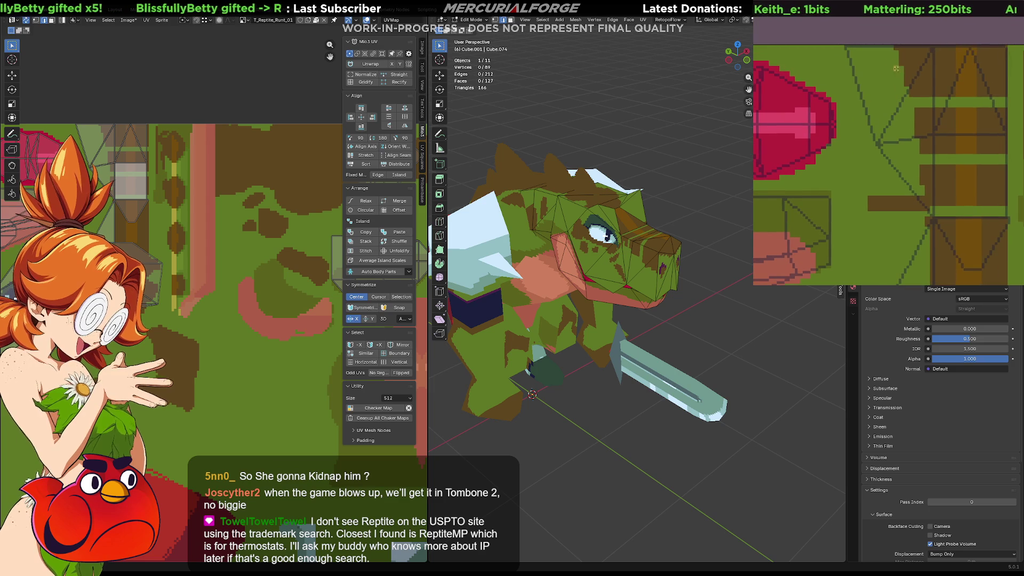
pyautogui.moveTo(900, 68); pyautogui.dragTo(897, 63)
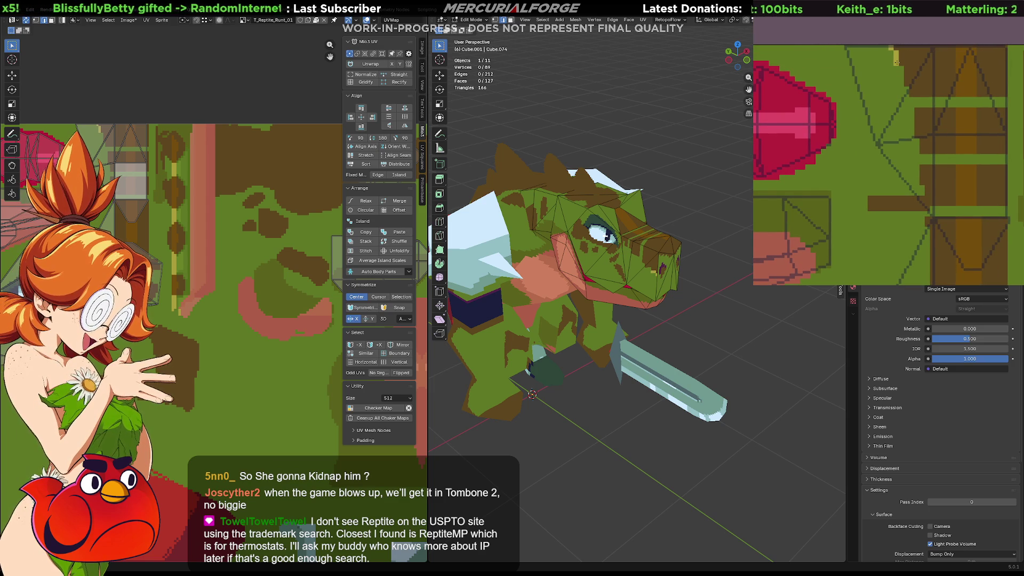
pyautogui.moveTo(898, 65); pyautogui.dragTo(905, 94)
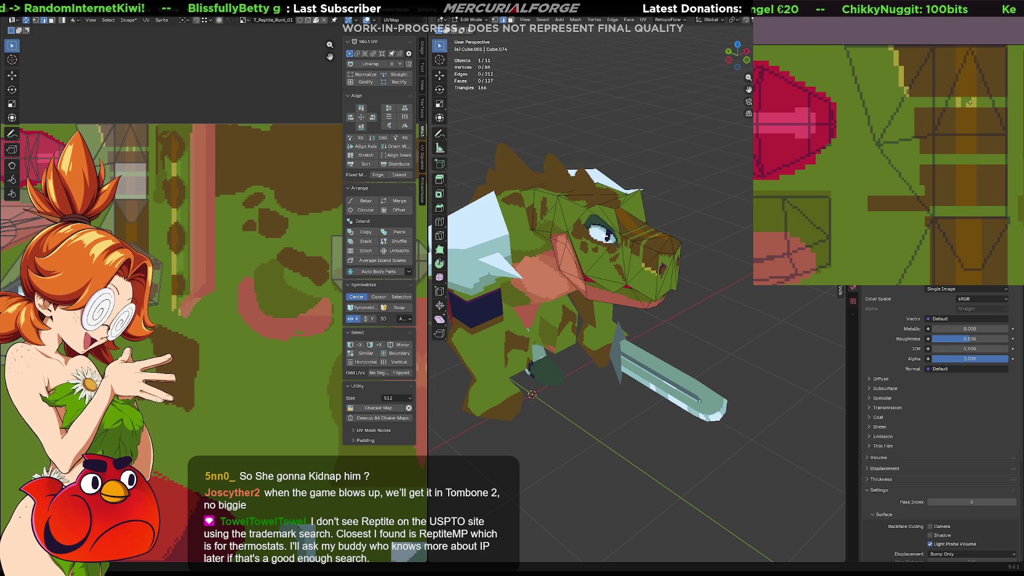
pyautogui.click(966, 102)
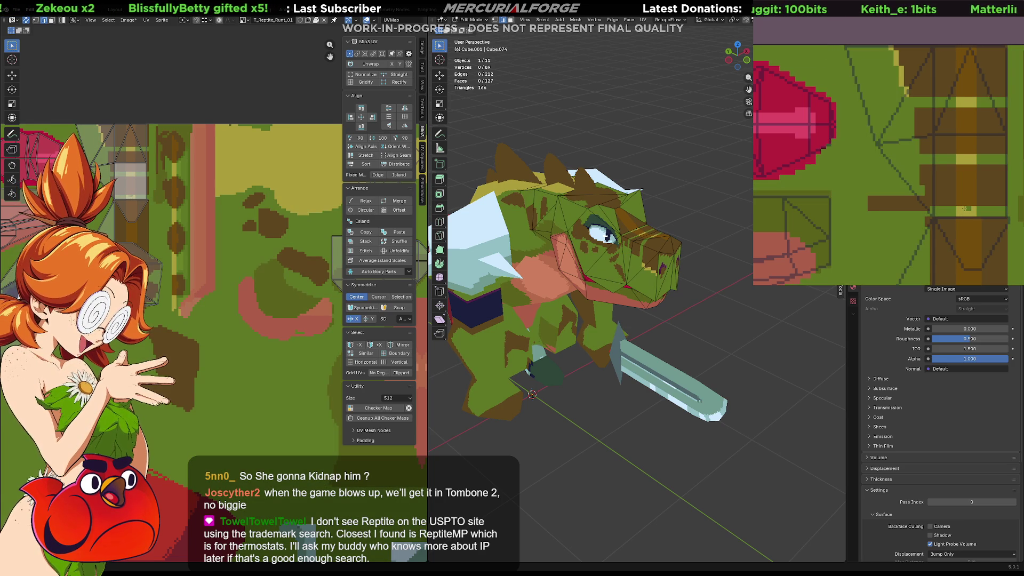
pyautogui.moveTo(613, 240)
pyautogui.mouseDown(button='middle')
pyautogui.moveTo(648, 272)
pyautogui.moveTo(602, 298)
pyautogui.moveTo(623, 317)
pyautogui.mouseUp(button='middle')
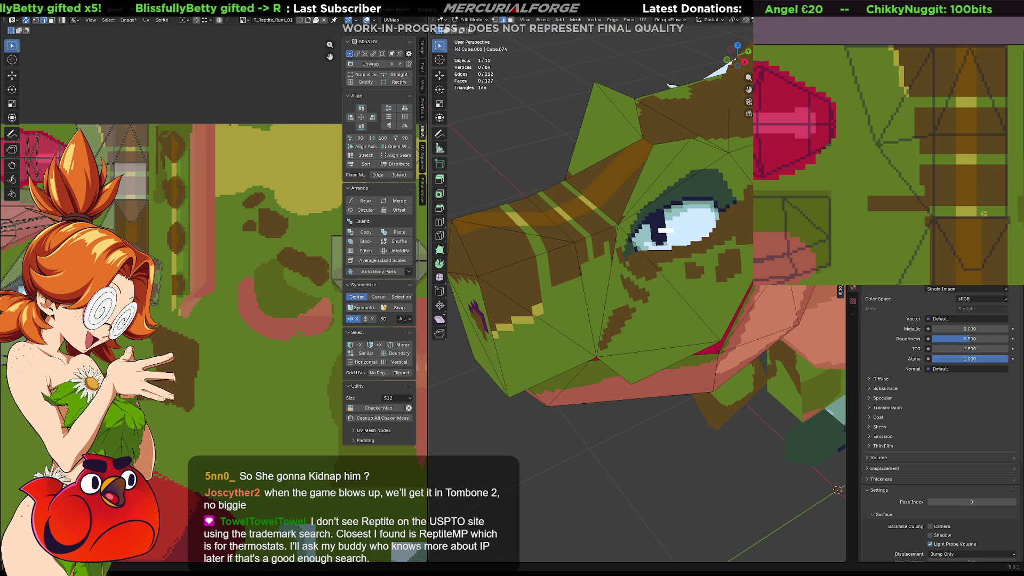
pyautogui.moveTo(949, 175)
pyautogui.mouseDown(button='middle')
pyautogui.moveTo(941, 153)
pyautogui.moveTo(958, 148)
pyautogui.mouseUp(button='middle')
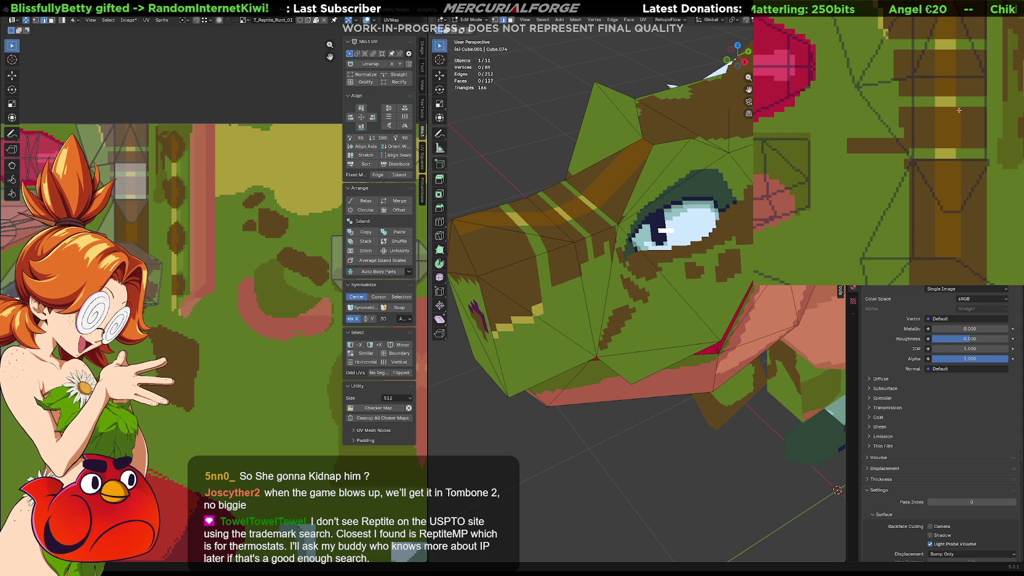
pyautogui.moveTo(629, 224)
pyautogui.mouseDown(button='middle')
pyautogui.moveTo(583, 241)
pyautogui.moveTo(612, 246)
pyautogui.moveTo(607, 256)
pyautogui.mouseUp(button='middle')
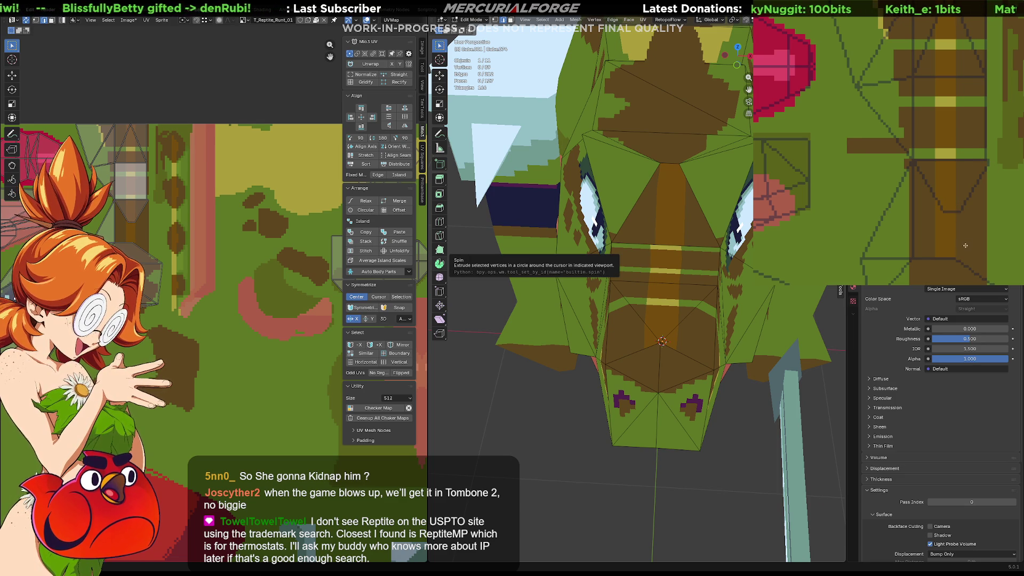
pyautogui.moveTo(677, 277); pyautogui.dragTo(685, 256, button='middle')
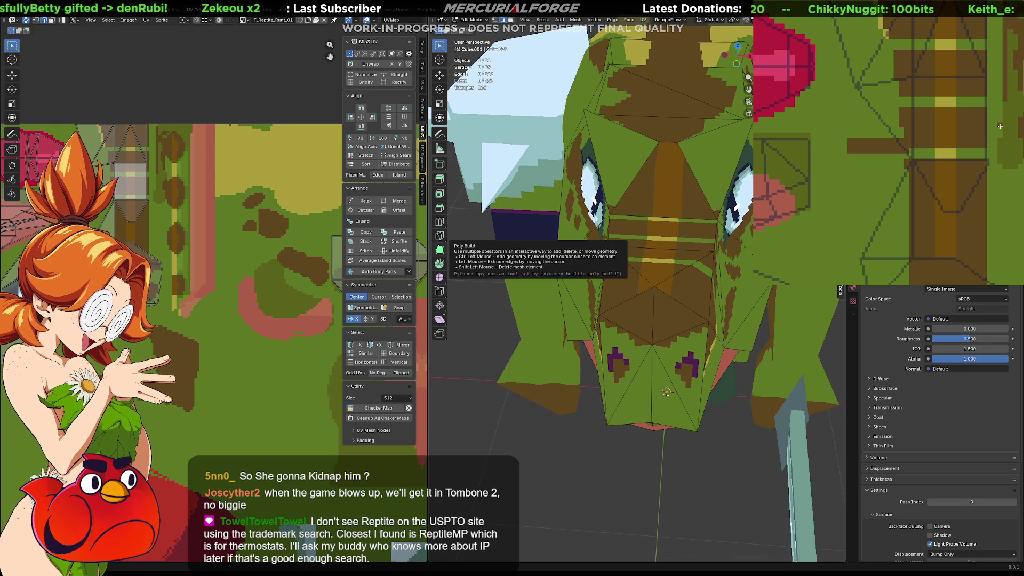
pyautogui.scroll(3, 1014, 140)
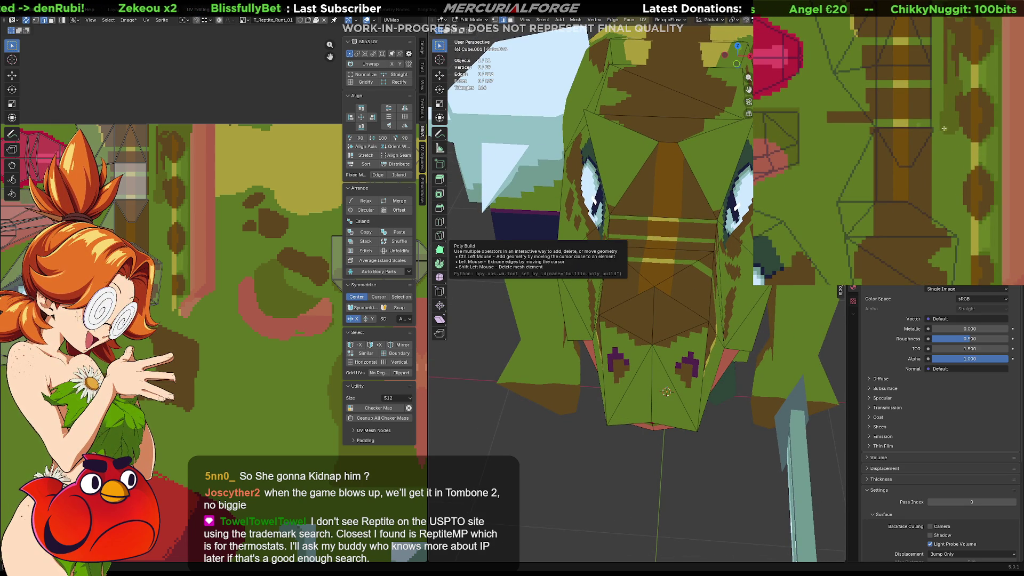
pyautogui.scroll(4, 913, 124)
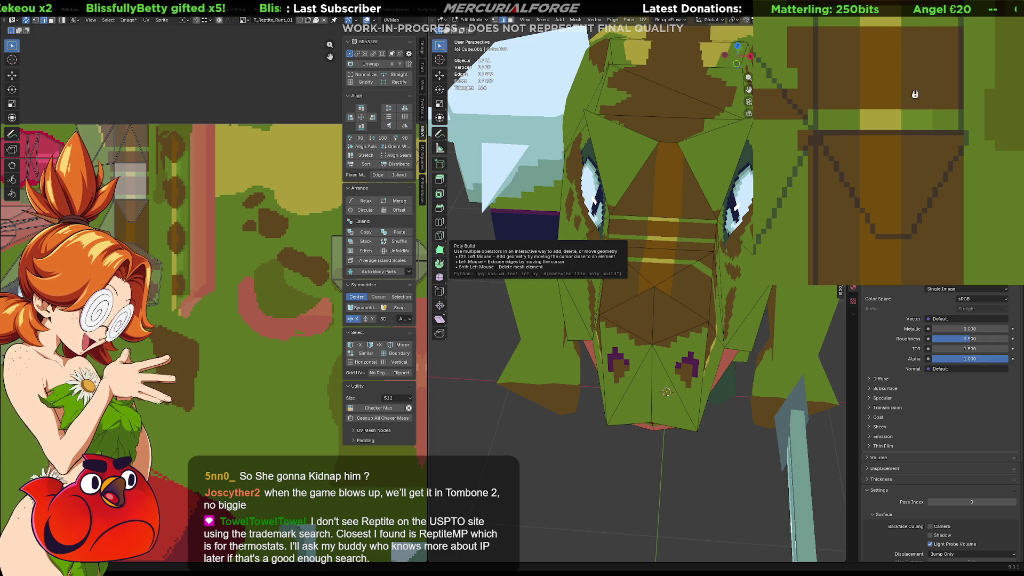
pyautogui.moveTo(911, 64); pyautogui.dragTo(907, 151, button='middle')
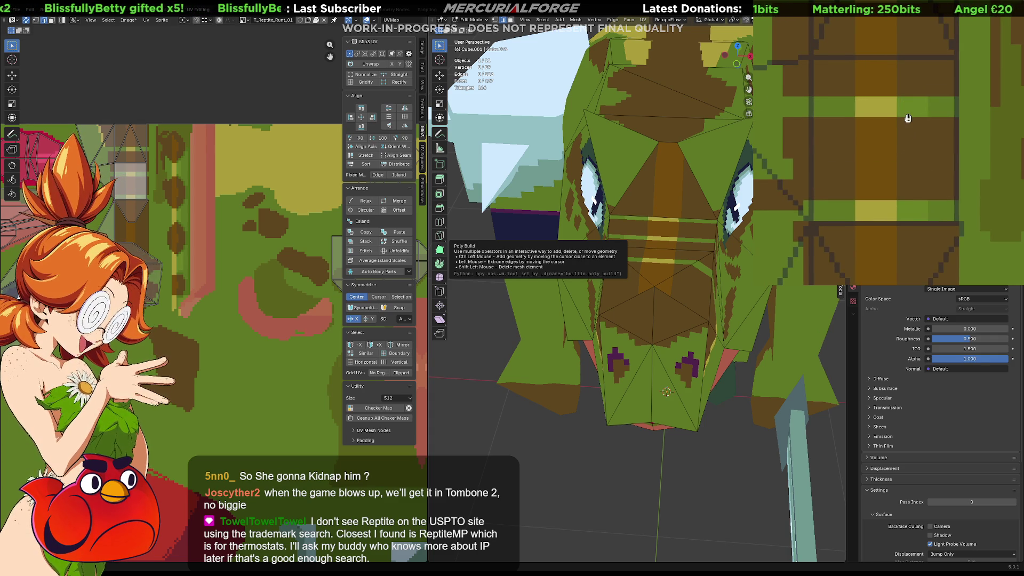
pyautogui.moveTo(860, 99); pyautogui.dragTo(916, 111, button='middle')
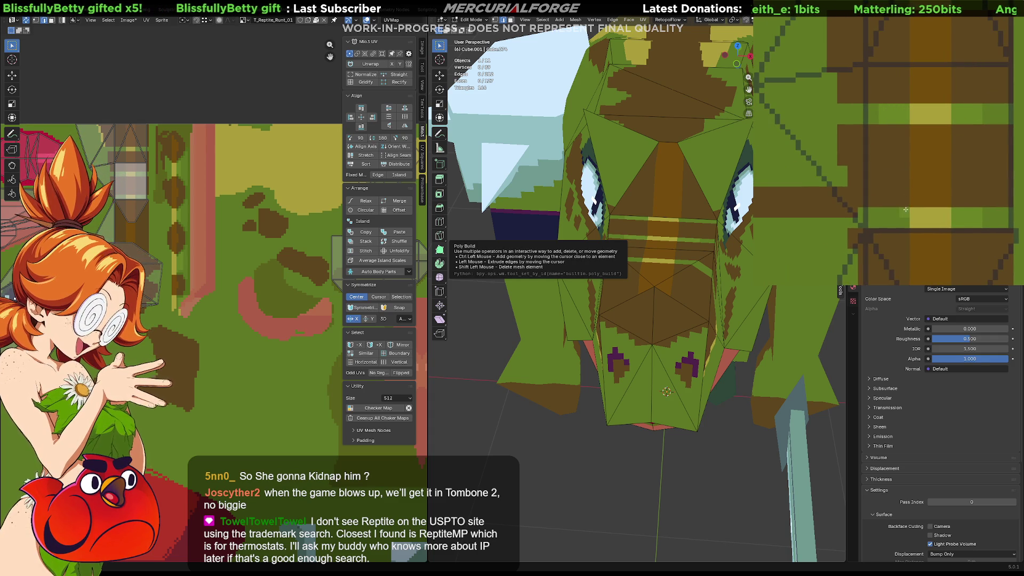
pyautogui.moveTo(603, 290); pyautogui.dragTo(602, 299, button='middle')
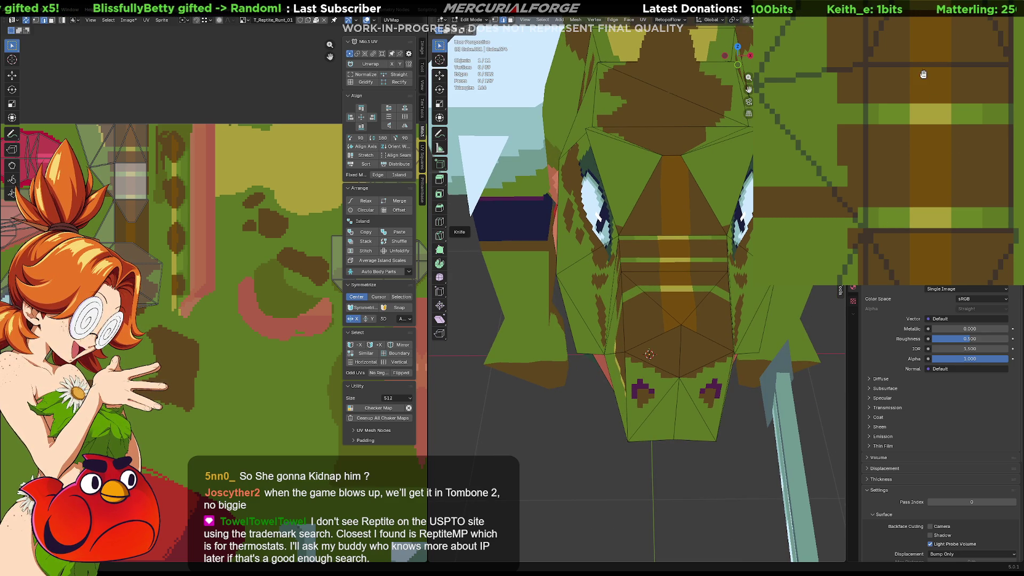
pyautogui.moveTo(923, 83); pyautogui.dragTo(924, 147, button='middle')
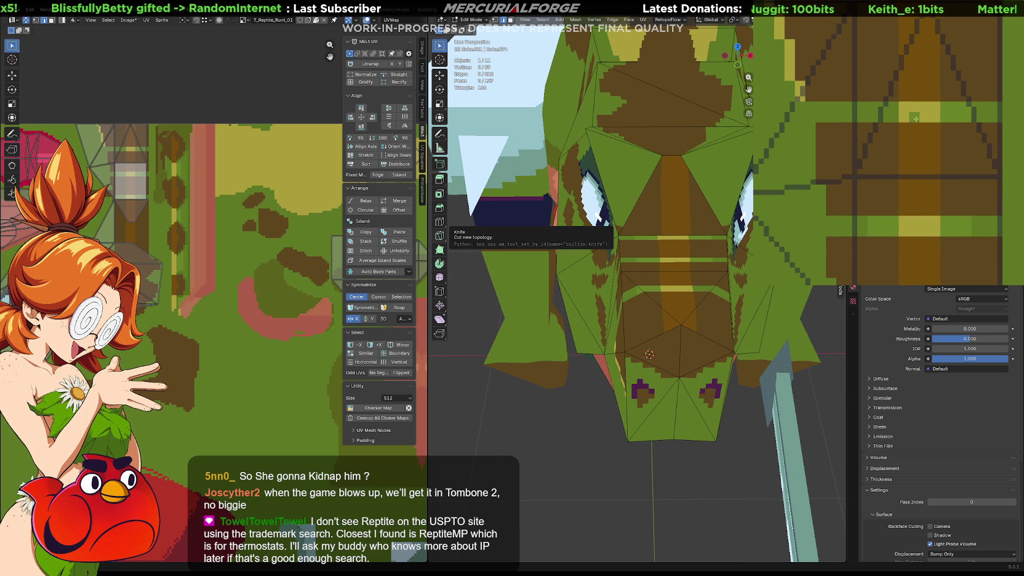
pyautogui.moveTo(906, 99)
pyautogui.mouseDown()
pyautogui.moveTo(916, 193)
pyautogui.moveTo(922, 168)
pyautogui.mouseUp()
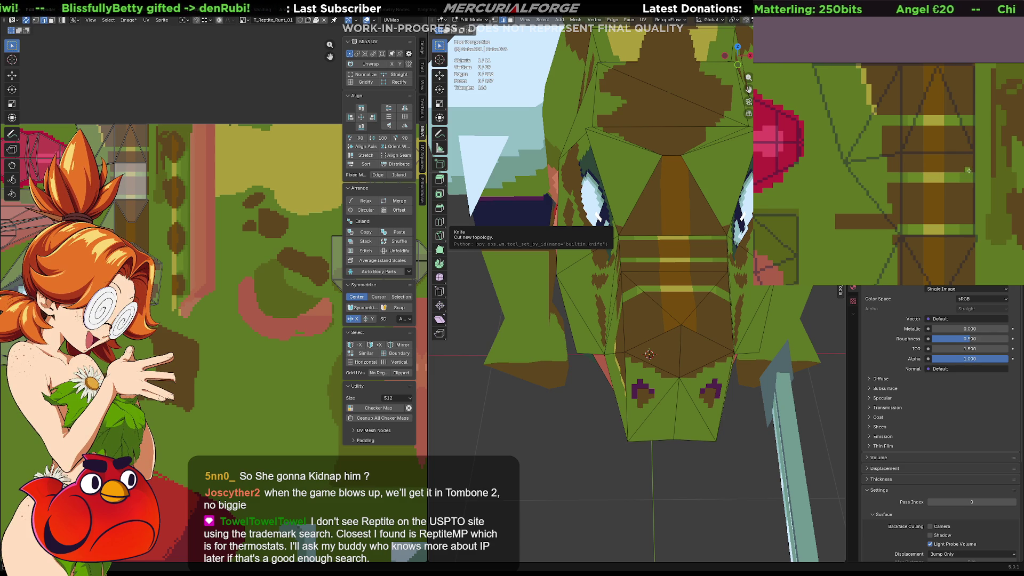
pyautogui.moveTo(597, 277); pyautogui.dragTo(633, 283, button='middle')
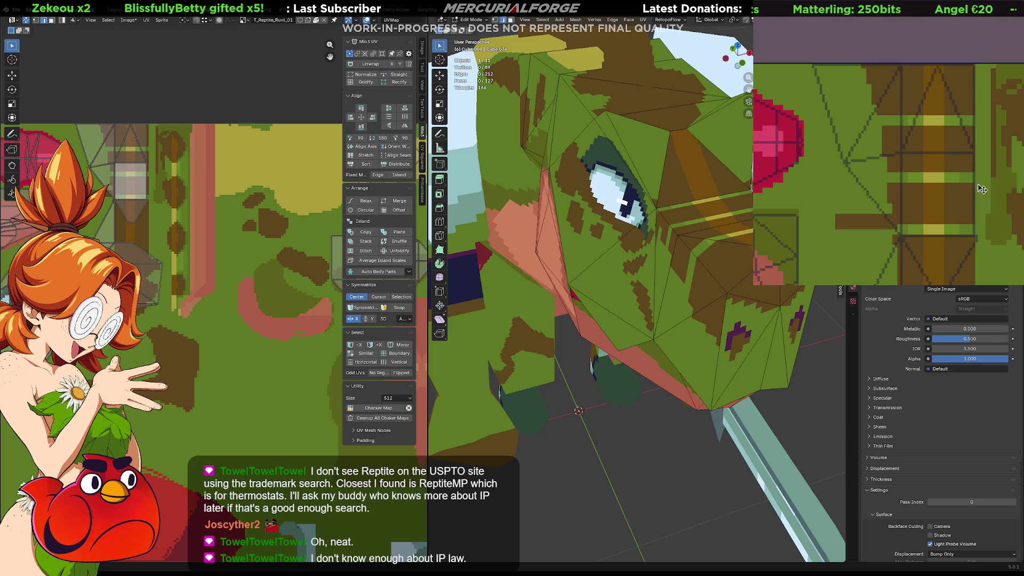
pyautogui.scroll(3, 973, 216)
pyautogui.moveTo(972, 215)
pyautogui.mouseDown()
pyautogui.moveTo(907, 206)
pyautogui.moveTo(892, 161)
pyautogui.moveTo(899, 122)
pyautogui.mouseUp()
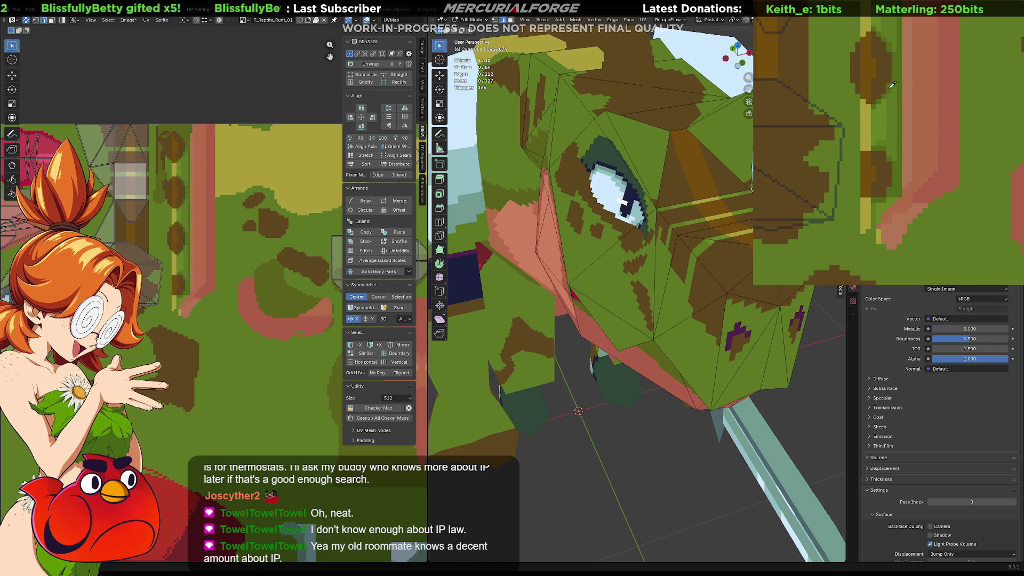
pyautogui.moveTo(893, 85)
pyautogui.mouseDown()
pyautogui.moveTo(870, 145)
pyautogui.moveTo(874, 64)
pyautogui.mouseUp()
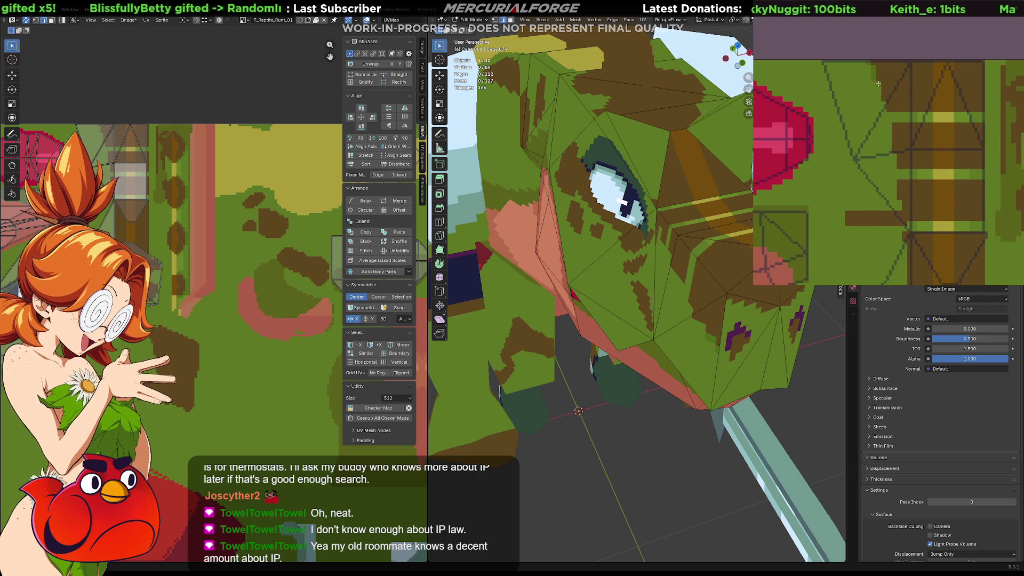
pyautogui.moveTo(894, 147); pyautogui.dragTo(888, 102)
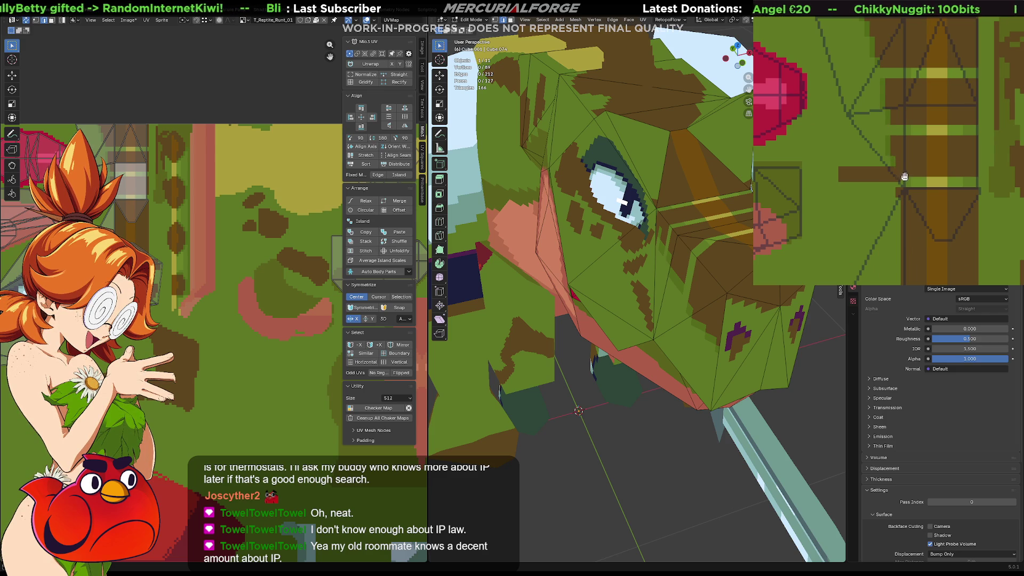
pyautogui.moveTo(903, 176); pyautogui.dragTo(891, 130)
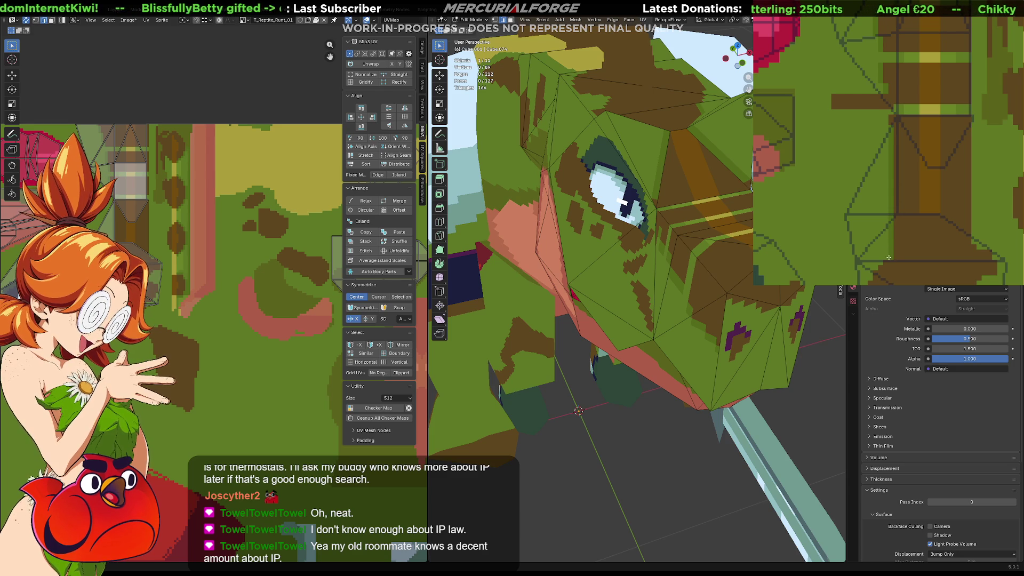
pyautogui.moveTo(883, 238); pyautogui.dragTo(897, 130)
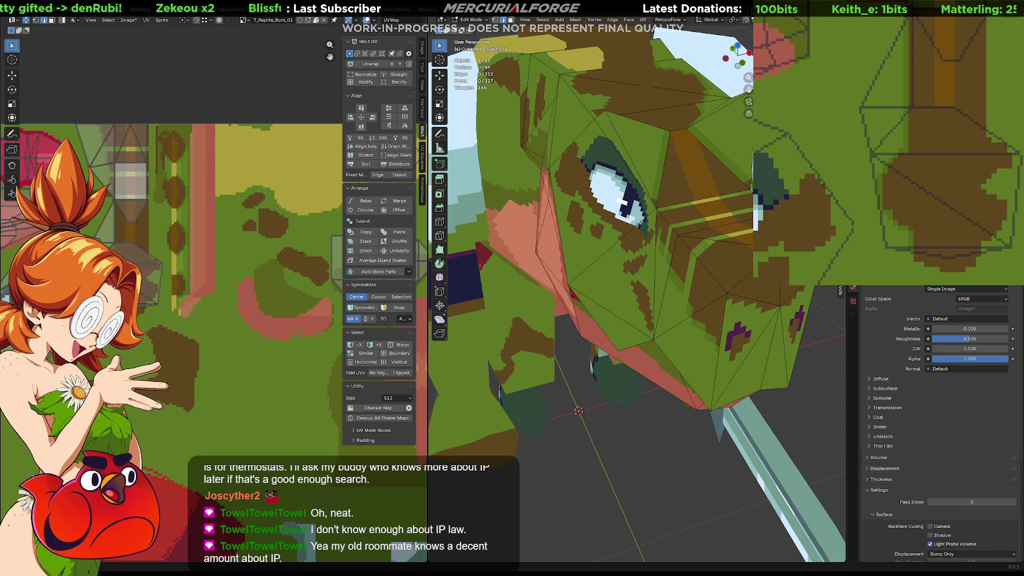
pyautogui.moveTo(635, 160); pyautogui.dragTo(621, 283, button='middle')
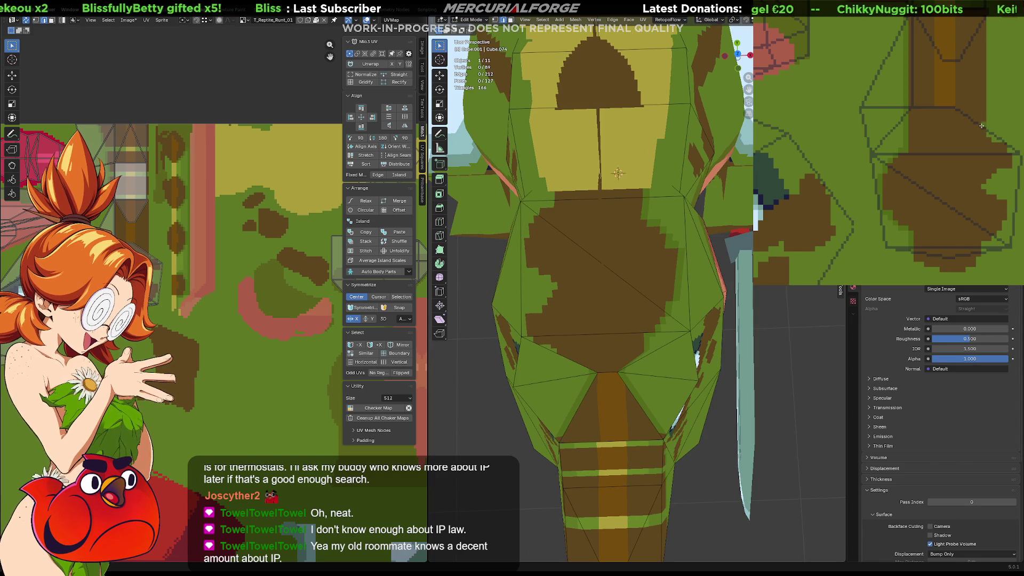
pyautogui.moveTo(1006, 172); pyautogui.dragTo(996, 154, button='middle')
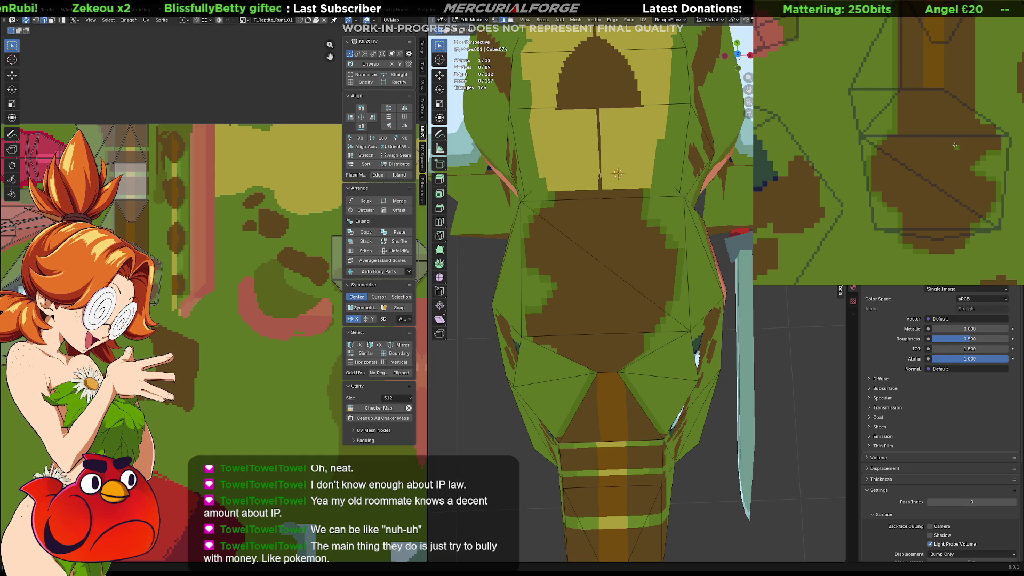
pyautogui.moveTo(946, 125); pyautogui.dragTo(917, 184, button='middle')
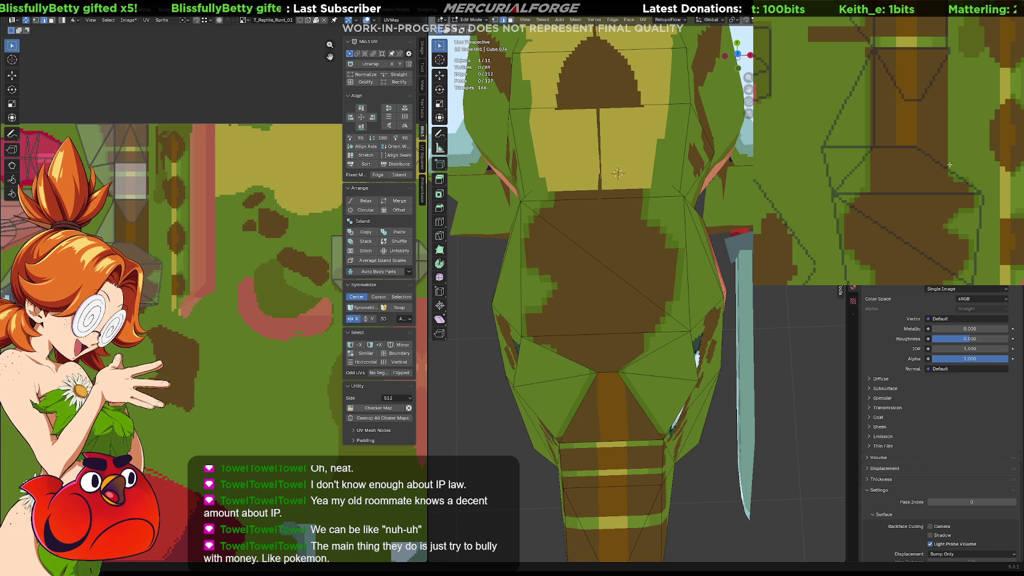
pyautogui.moveTo(961, 39); pyautogui.dragTo(958, 205, button='middle')
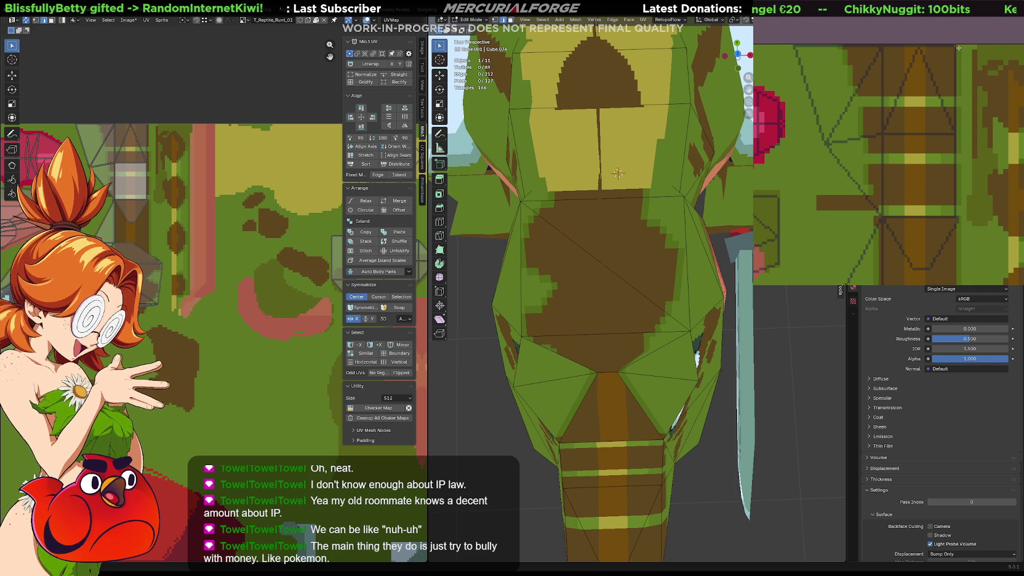
pyautogui.moveTo(965, 143); pyautogui.dragTo(961, 124, button='middle')
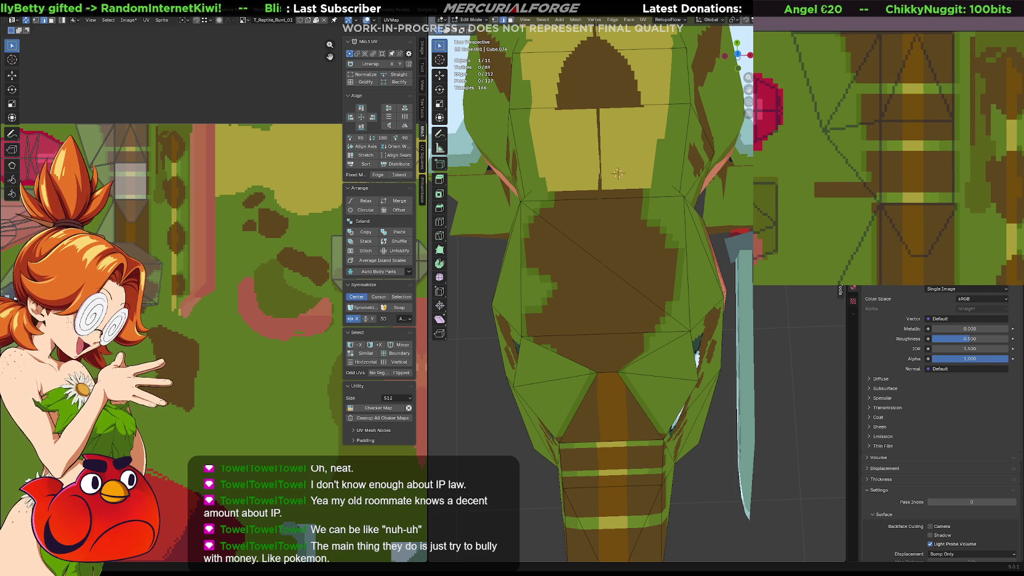
pyautogui.moveTo(617, 173); pyautogui.dragTo(660, 208, button='middle')
# Zoom into the head texture and fill the yellow region at its top right brown
pyautogui.scroll(-5, 664, 202)
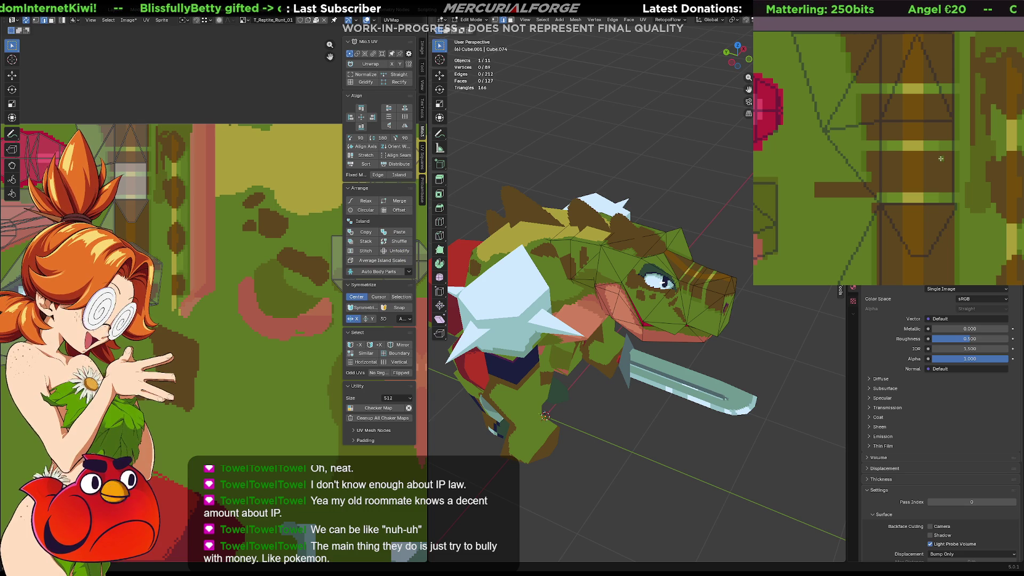
pyautogui.moveTo(987, 142); pyautogui.dragTo(979, 142, button='middle')
pyautogui.scroll(-5, 856, 51)
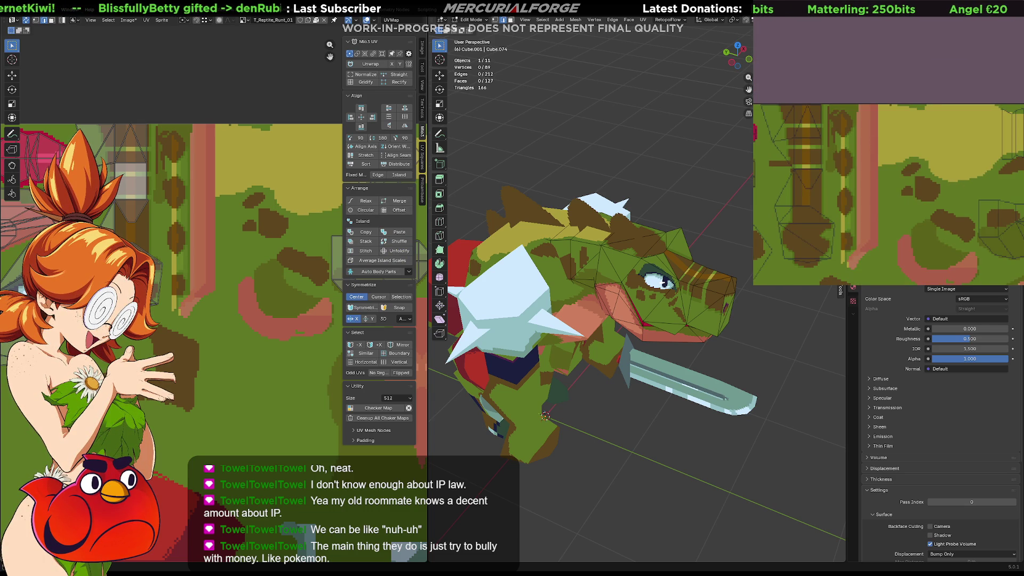
pyautogui.scroll(-8, 874, 81)
pyautogui.scroll(3, 855, 44)
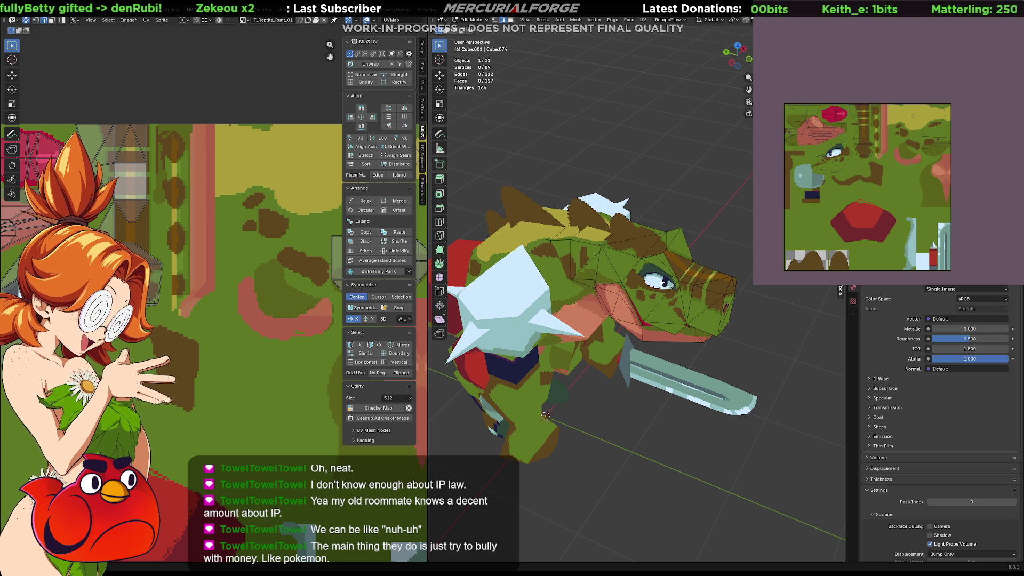
pyautogui.click(914, 116)
# Pan the texture to another head area and orbit to a close front view of the head
pyautogui.scroll(6, 887, 128)
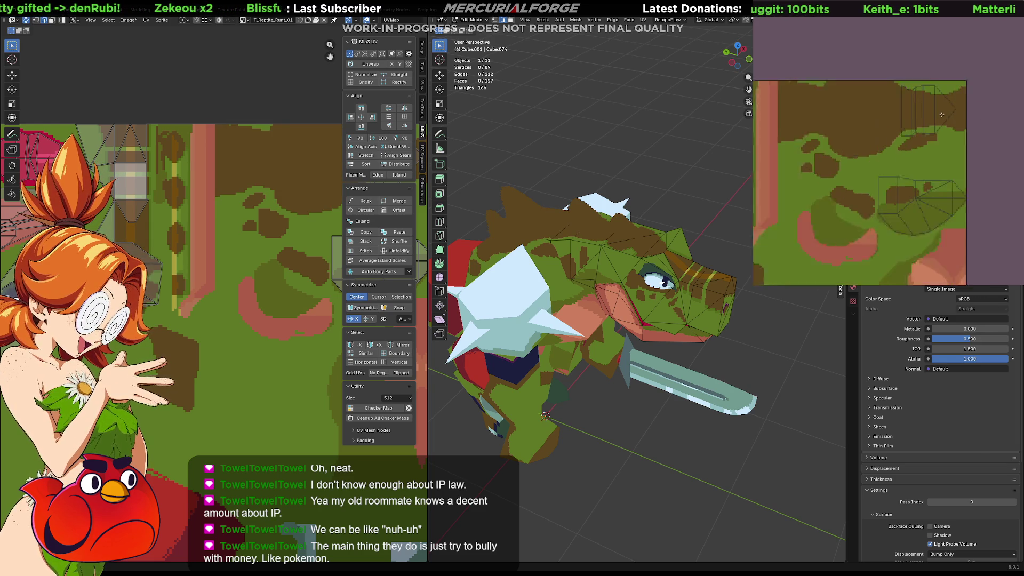
pyautogui.moveTo(841, 147); pyautogui.dragTo(976, 125, button='middle')
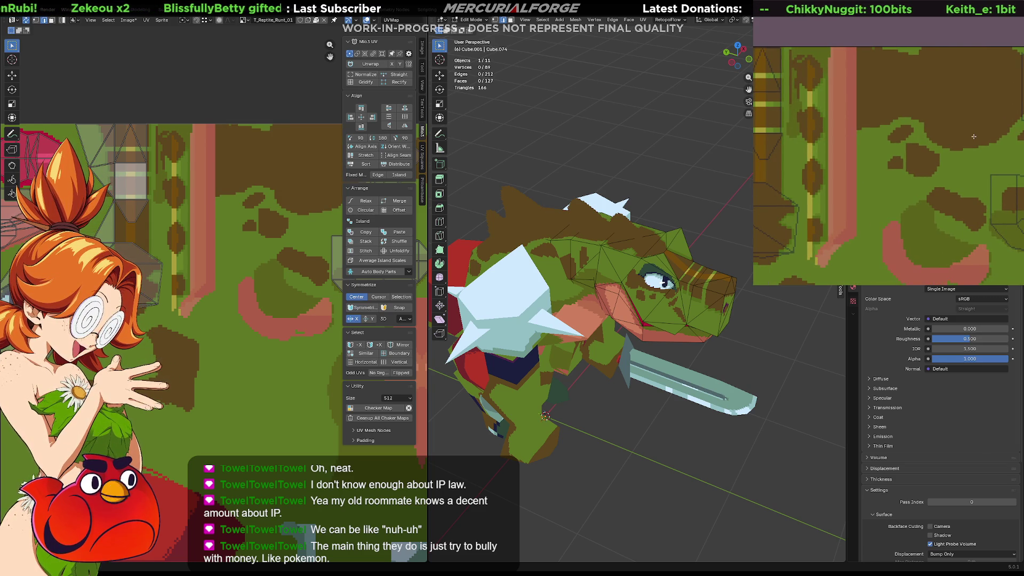
pyautogui.moveTo(629, 299)
pyautogui.mouseDown(button='middle')
pyautogui.moveTo(664, 314)
pyautogui.moveTo(545, 342)
pyautogui.mouseUp(button='middle')
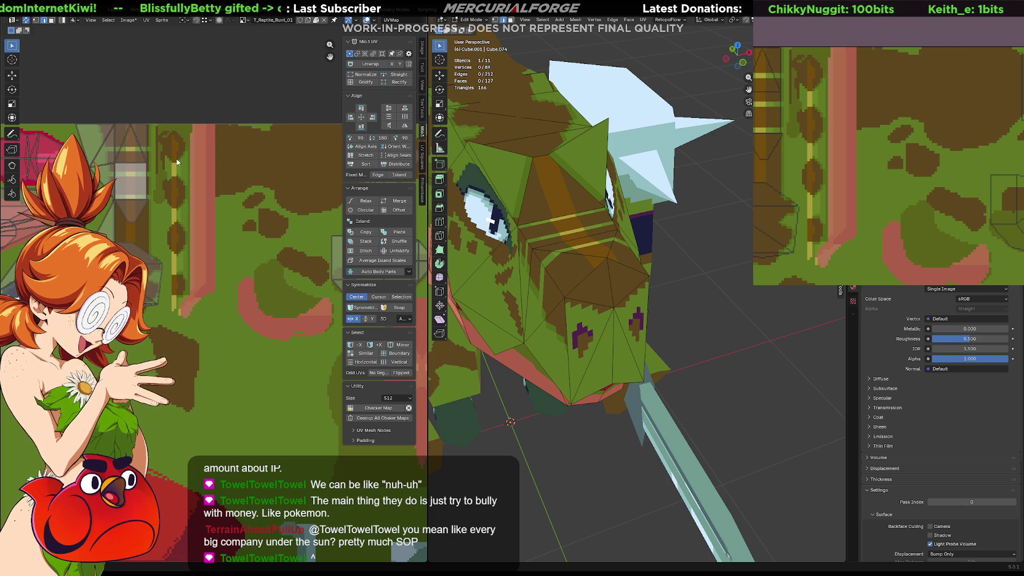
pyautogui.scroll(4, 134, 232)
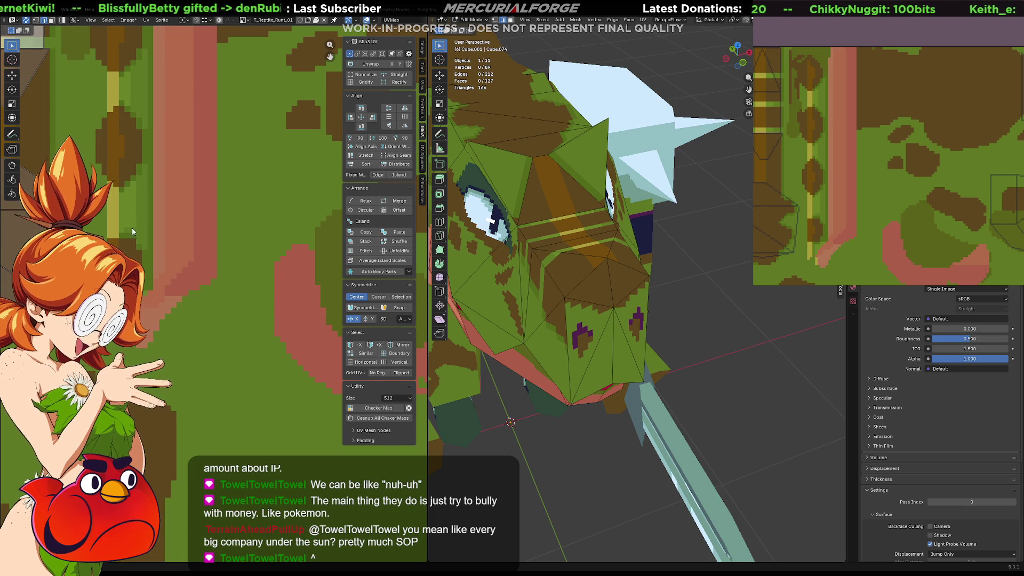
# Outline an orange shape inside the large brown head patch and fill it solid orange
pyautogui.moveTo(851, 107)
pyautogui.mouseDown(button='middle')
pyautogui.moveTo(1005, 135)
pyautogui.moveTo(910, 110)
pyautogui.moveTo(913, 136)
pyautogui.moveTo(923, 78)
pyautogui.mouseUp(button='middle')
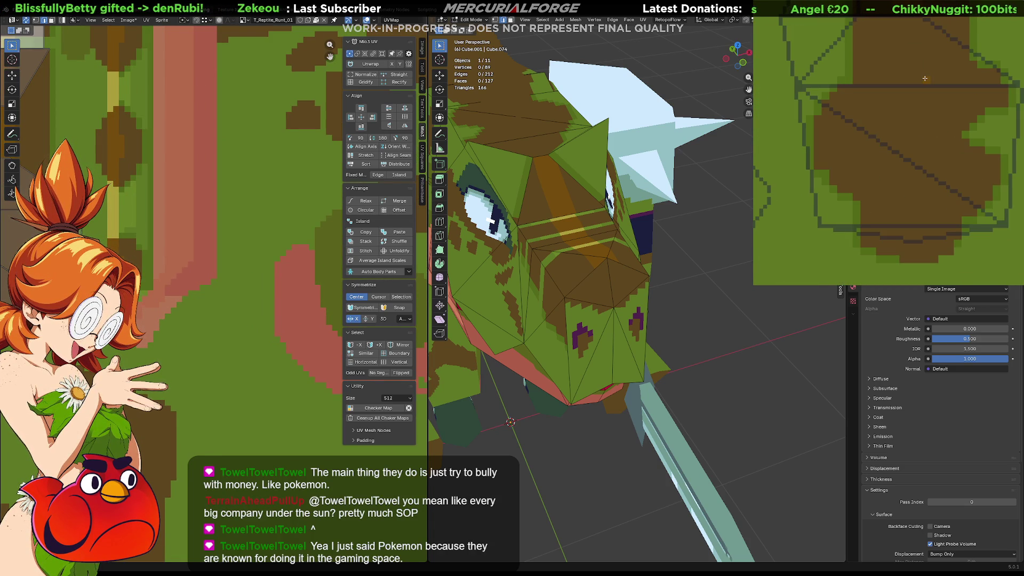
pyautogui.click(888, 112)
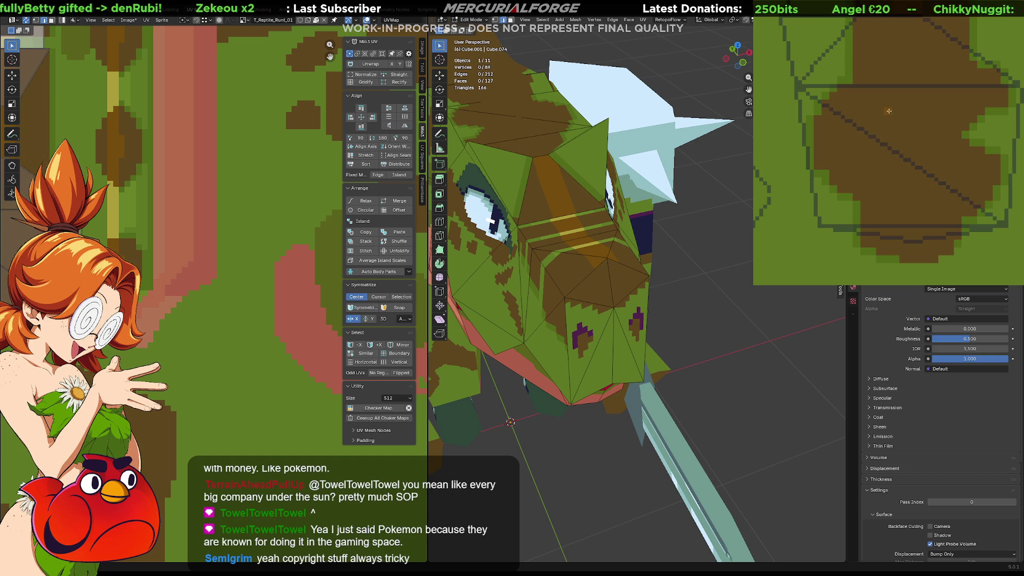
pyautogui.moveTo(880, 90); pyautogui.dragTo(896, 190)
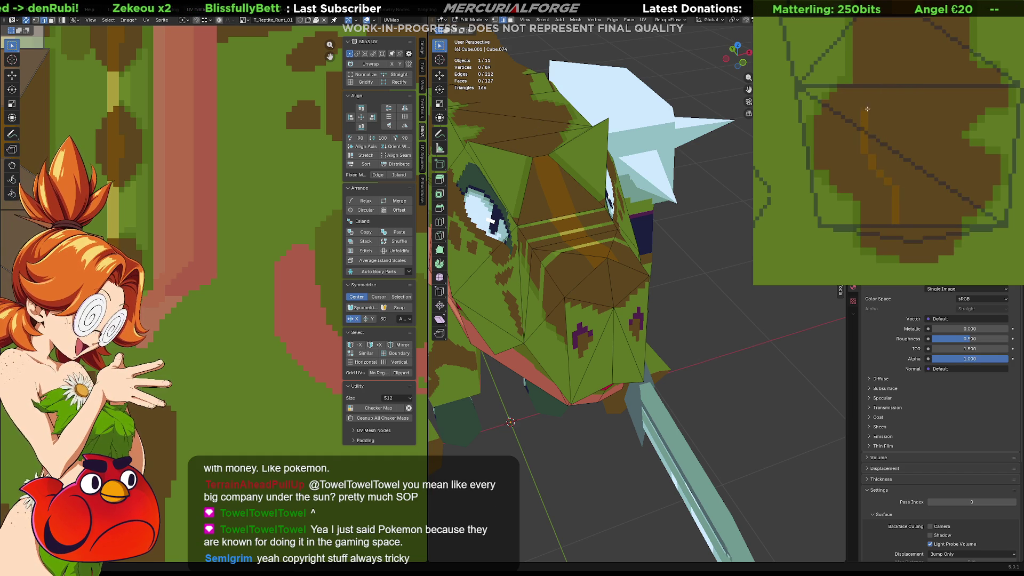
pyautogui.moveTo(867, 126); pyautogui.dragTo(915, 71)
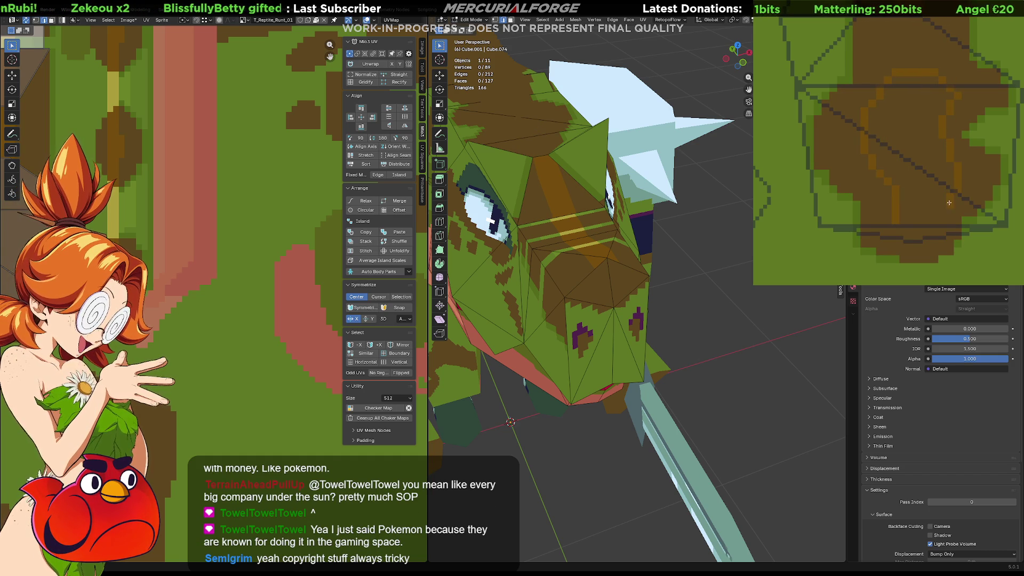
pyautogui.moveTo(907, 250); pyautogui.dragTo(886, 185)
pyautogui.click(919, 196)
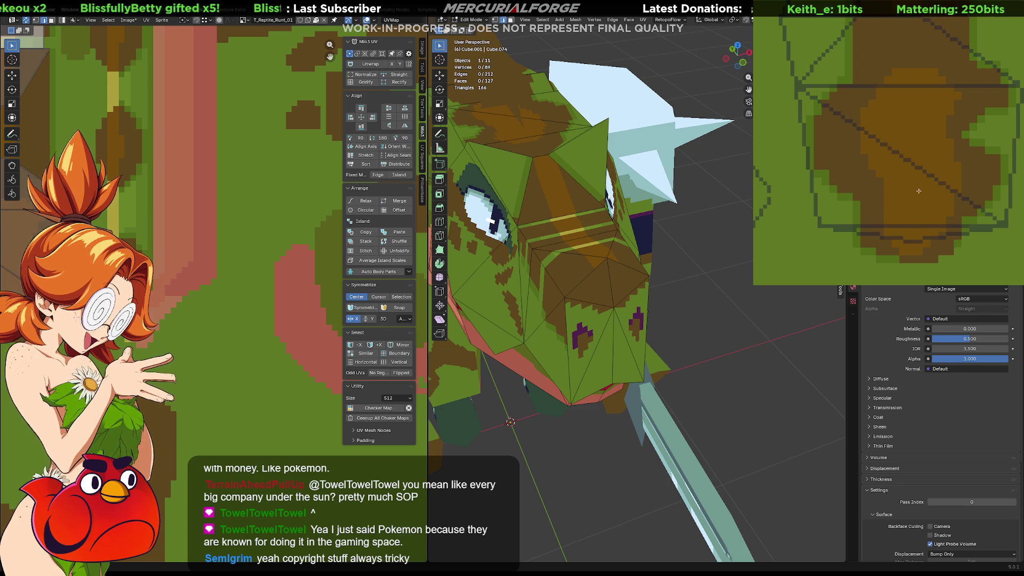
pyautogui.moveTo(672, 224)
pyautogui.mouseDown(button='middle')
pyautogui.moveTo(629, 222)
pyautogui.moveTo(655, 219)
pyautogui.mouseUp(button='middle')
pyautogui.scroll(-3, 245, 294)
pyautogui.scroll(-4, 244, 294)
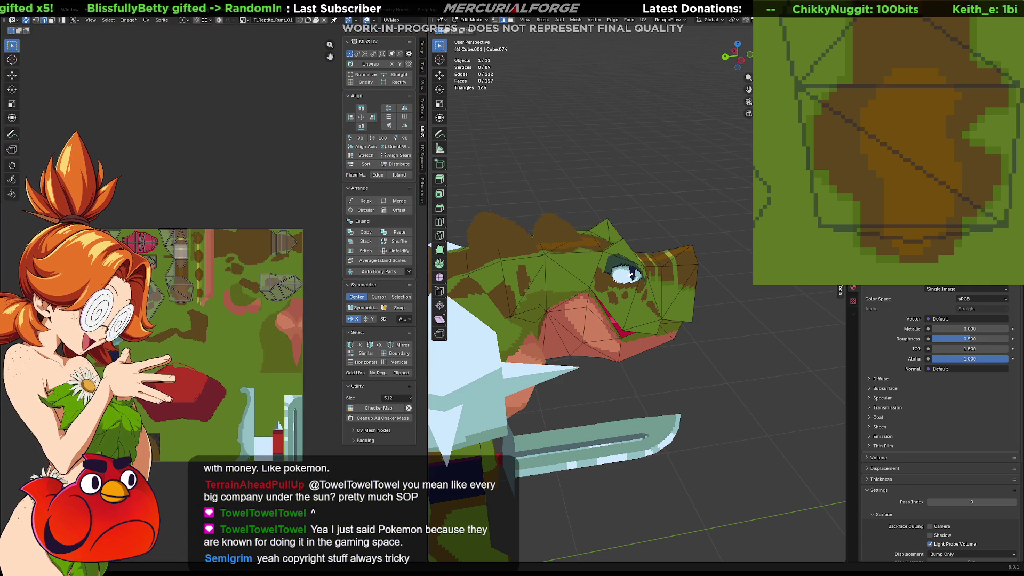
pyautogui.scroll(-8, 900, 213)
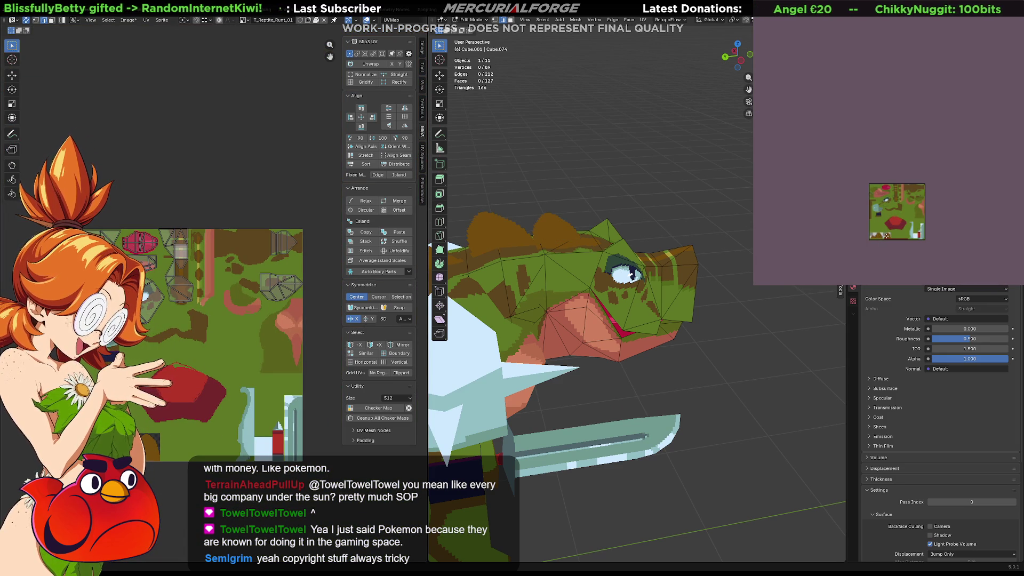
pyautogui.moveTo(631, 276)
pyautogui.mouseDown(button='middle')
pyautogui.moveTo(590, 259)
pyautogui.moveTo(614, 319)
pyautogui.moveTo(550, 329)
pyautogui.moveTo(717, 319)
pyautogui.moveTo(677, 354)
pyautogui.moveTo(698, 331)
pyautogui.moveTo(692, 316)
pyautogui.mouseUp(button='middle')
pyautogui.scroll(-4, 589, 259)
pyautogui.scroll(3, 717, 319)
pyautogui.scroll(-4, 704, 331)
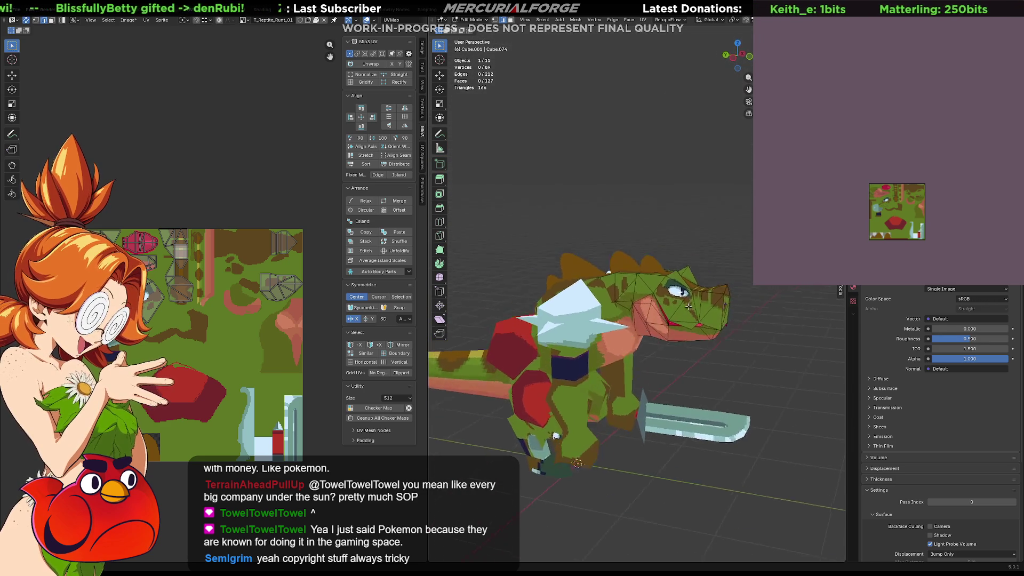
pyautogui.scroll(3, 688, 302)
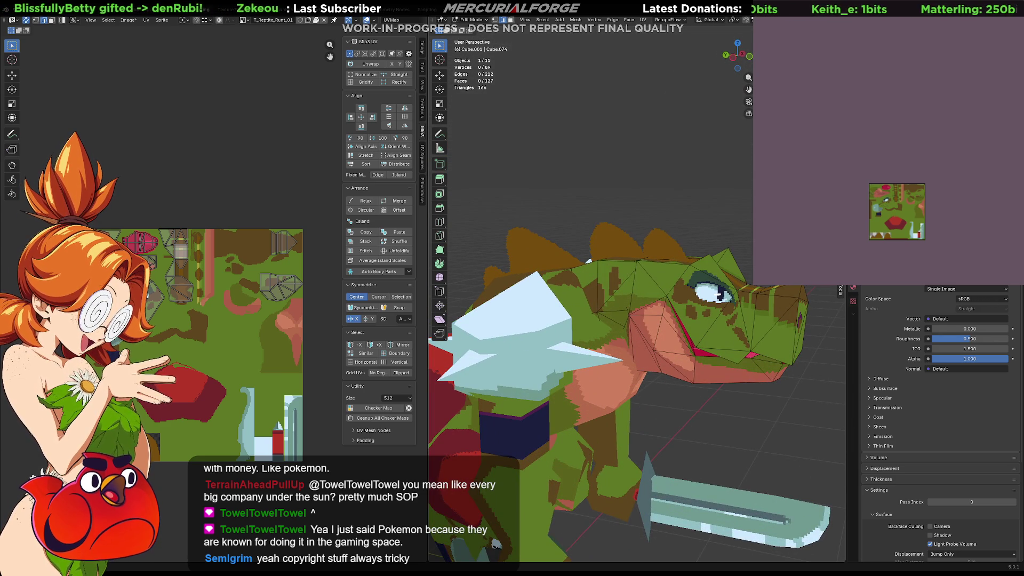
pyautogui.click(875, 224)
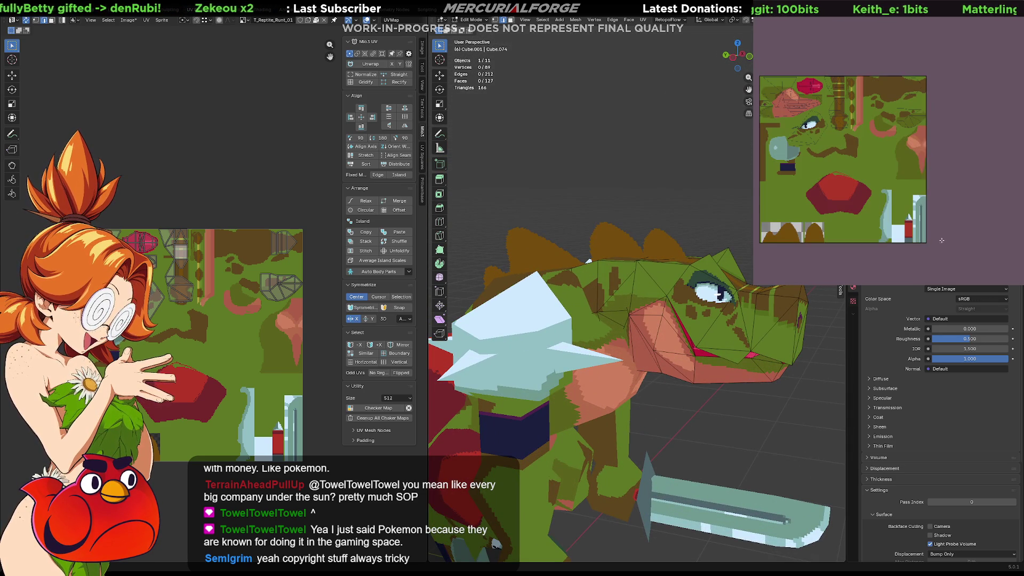
pyautogui.scroll(5, 861, 180)
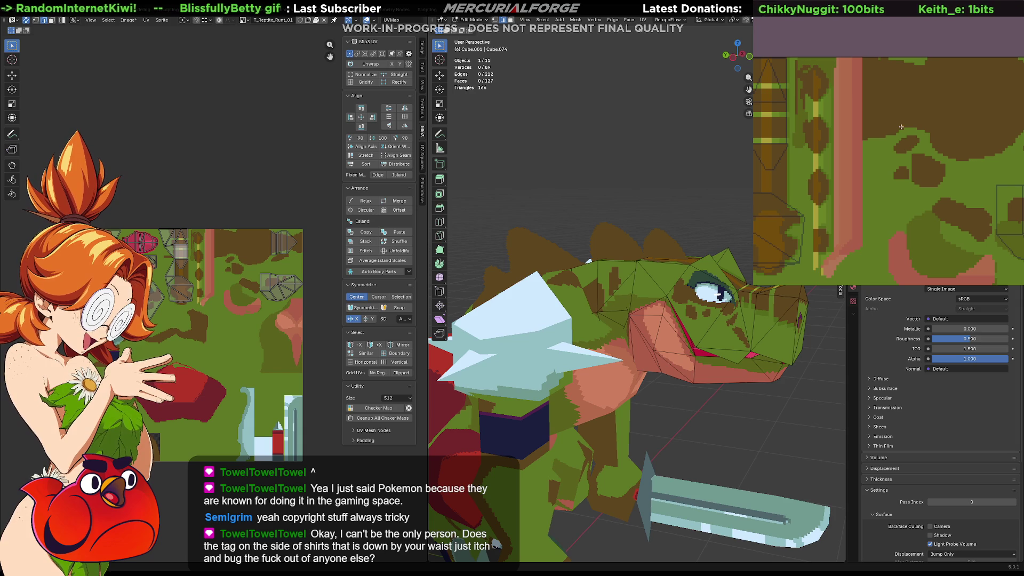
# Fill both spike shapes on the texture with lighter brown
pyautogui.moveTo(587, 373)
pyautogui.mouseDown(button='middle')
pyautogui.moveTo(671, 283)
pyautogui.moveTo(665, 292)
pyautogui.mouseUp(button='middle')
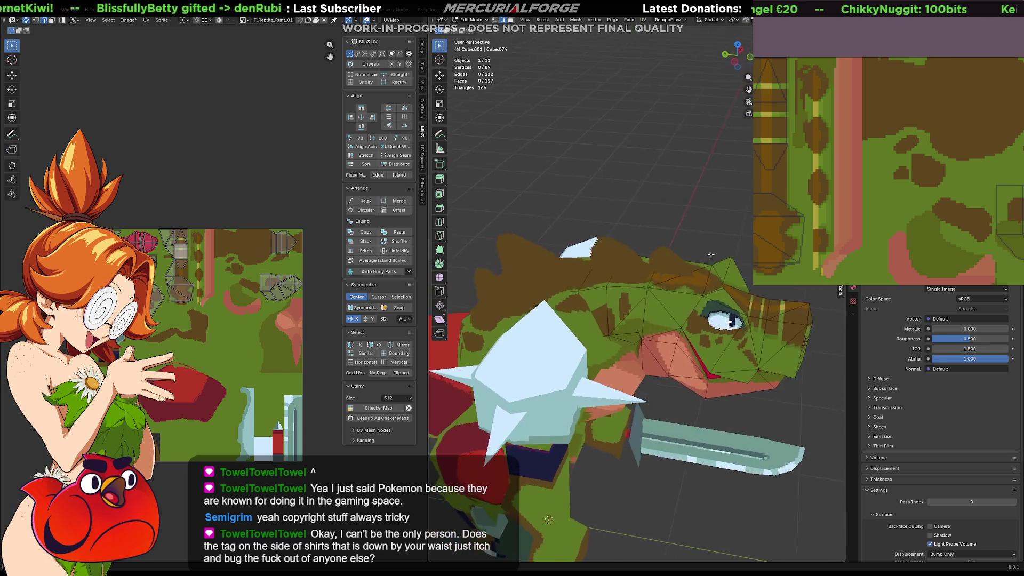
pyautogui.scroll(5, 664, 295)
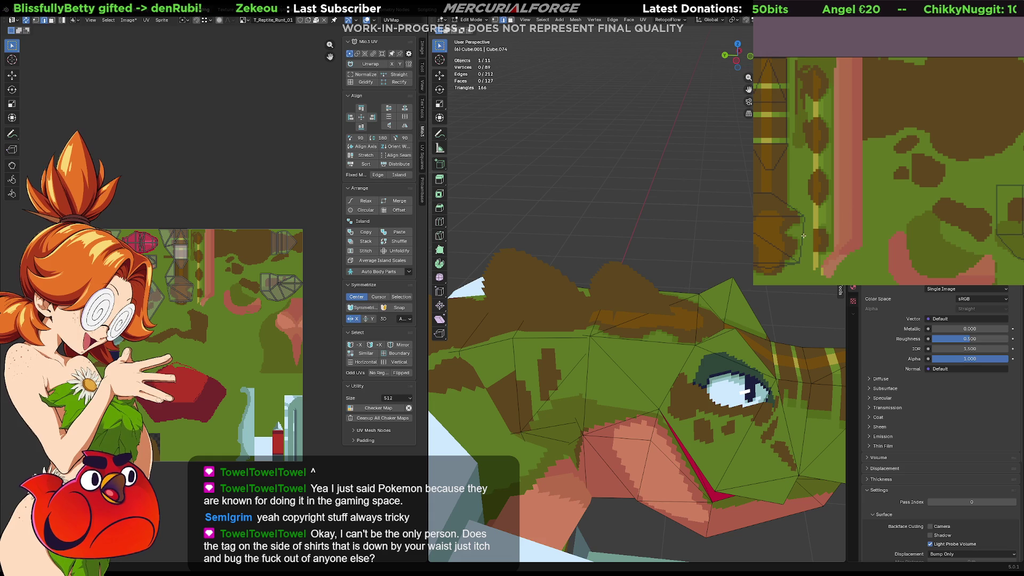
pyautogui.moveTo(826, 221); pyautogui.dragTo(914, 189, button='middle')
pyautogui.scroll(-3, 914, 188)
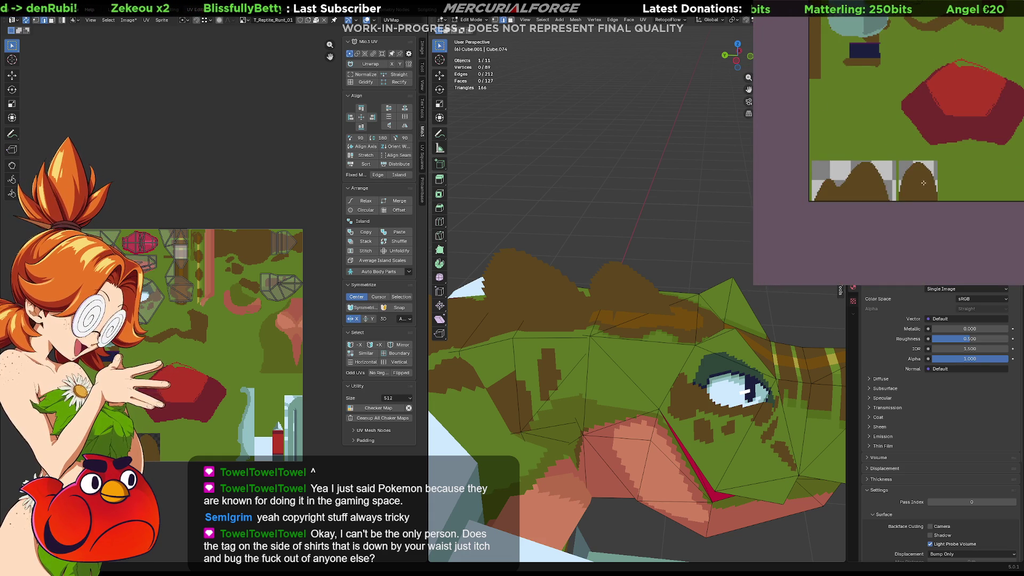
pyautogui.click(915, 187)
pyautogui.click(868, 193)
# Orbit and zoom to check the recoloured spikes from the front
pyautogui.moveTo(613, 320)
pyautogui.mouseDown(button='middle')
pyautogui.moveTo(537, 319)
pyautogui.moveTo(630, 299)
pyautogui.moveTo(619, 342)
pyautogui.moveTo(547, 315)
pyautogui.moveTo(602, 289)
pyautogui.moveTo(669, 281)
pyautogui.moveTo(626, 313)
pyautogui.moveTo(679, 328)
pyautogui.mouseUp(button='middle')
pyautogui.scroll(-4, 601, 335)
pyautogui.scroll(3, 584, 299)
pyautogui.scroll(3, 655, 290)
pyautogui.scroll(2, 626, 313)
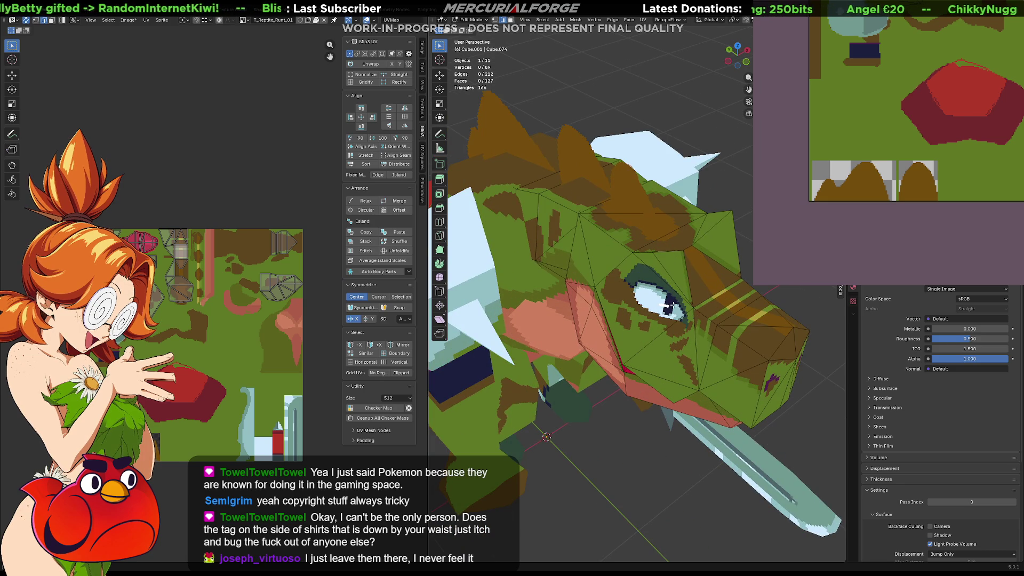
# Show the lips and eye area of the texture and zoom in on a rotated view of the head
pyautogui.moveTo(958, 118); pyautogui.dragTo(912, 173, button='middle')
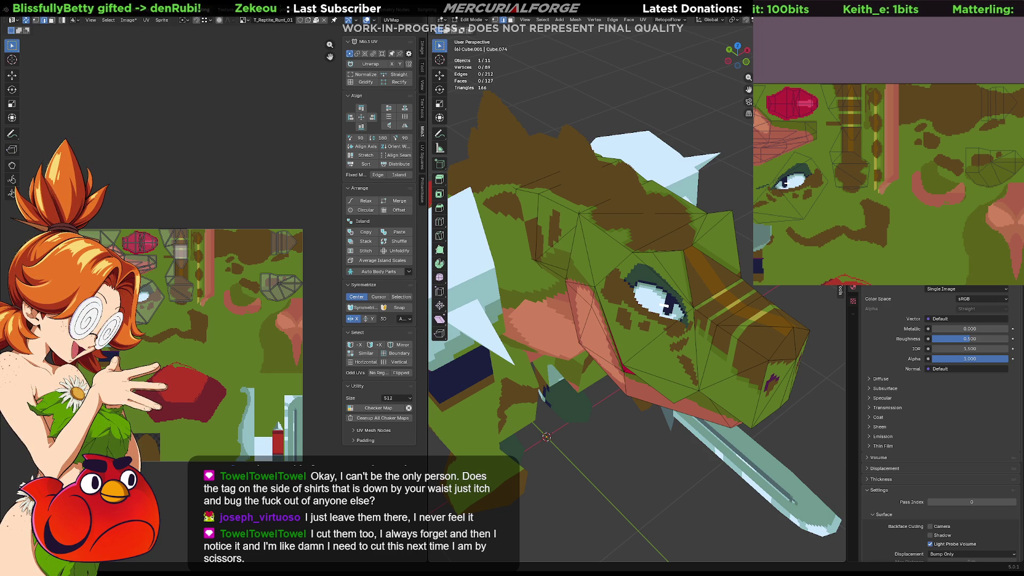
pyautogui.moveTo(640, 288); pyautogui.dragTo(661, 288, button='middle')
pyautogui.scroll(5, 654, 284)
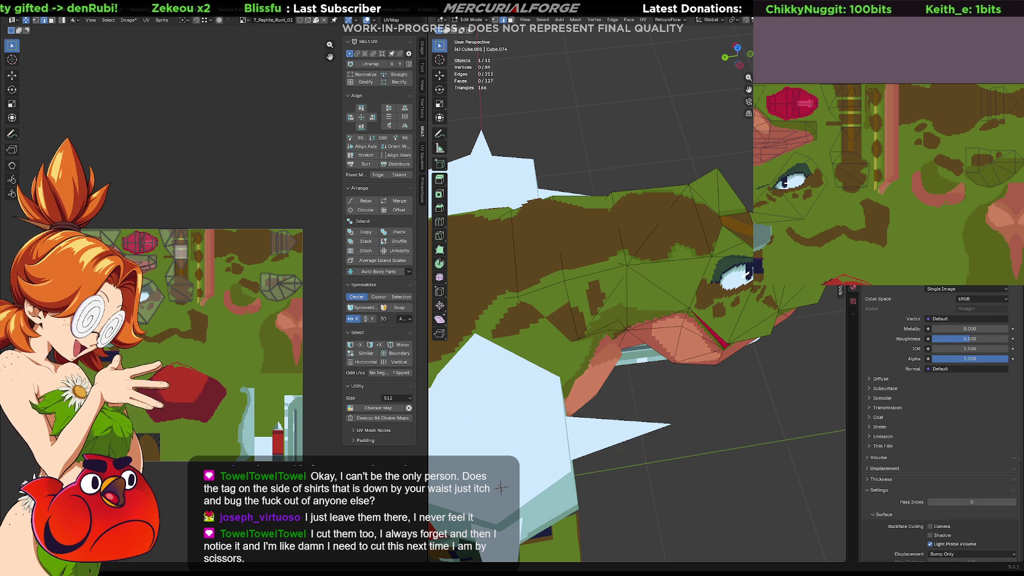
pyautogui.scroll(2, 991, 174)
pyautogui.scroll(2, 860, 178)
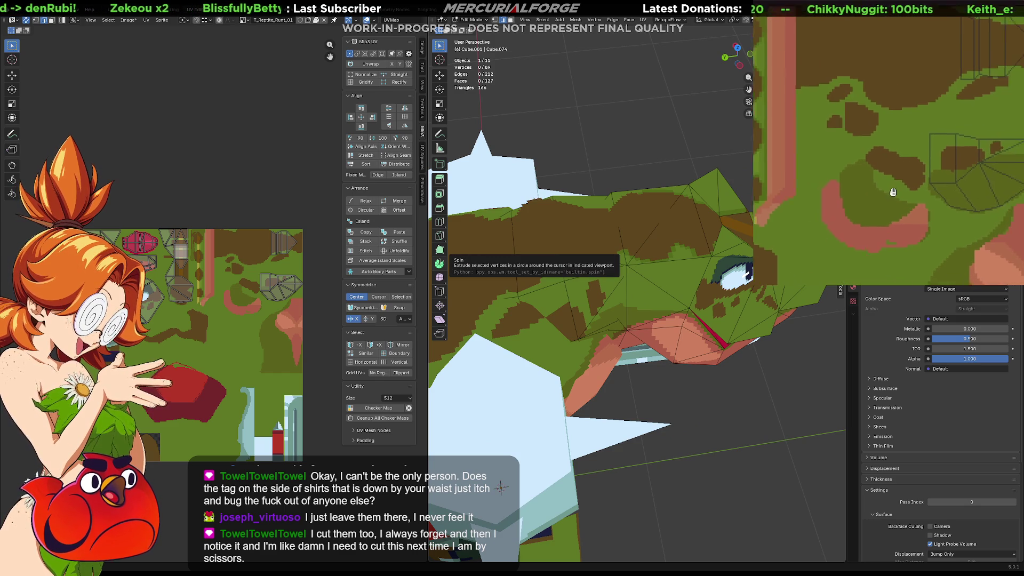
pyautogui.scroll(3, 807, 141)
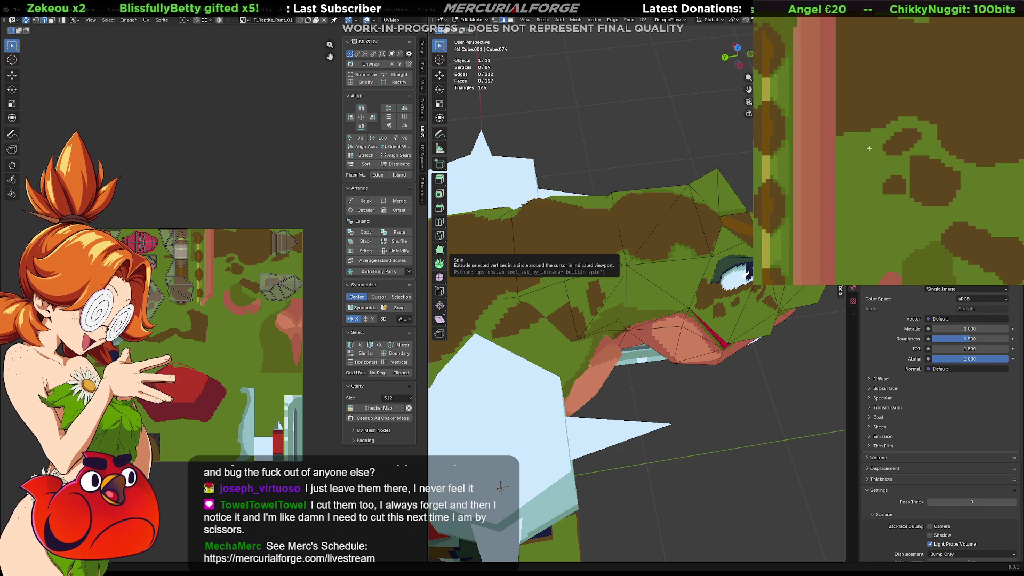
pyautogui.scroll(1, 869, 163)
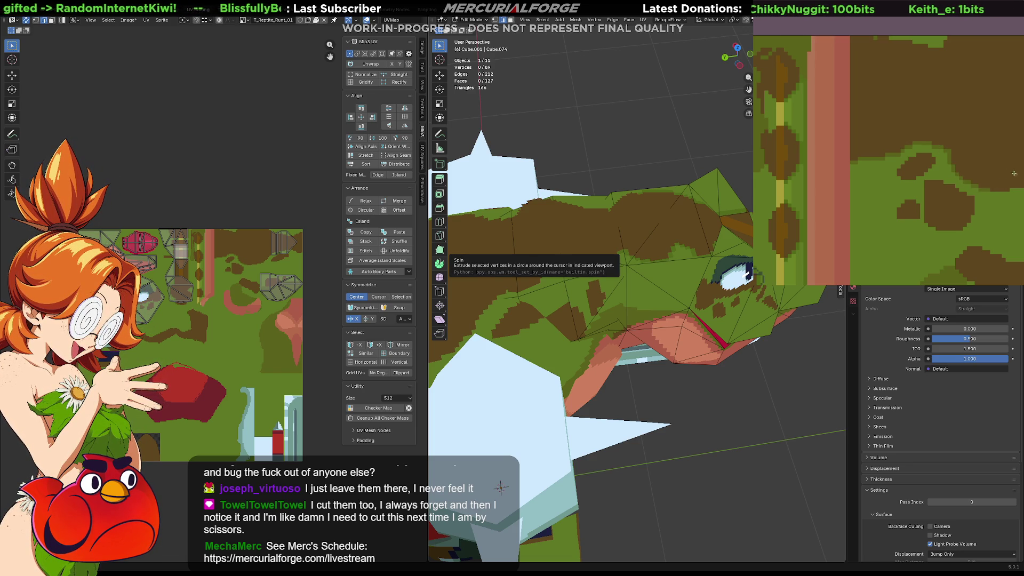
# Pan across the texture to inspect the UV outlines
pyautogui.moveTo(1020, 175); pyautogui.dragTo(902, 182, button='middle')
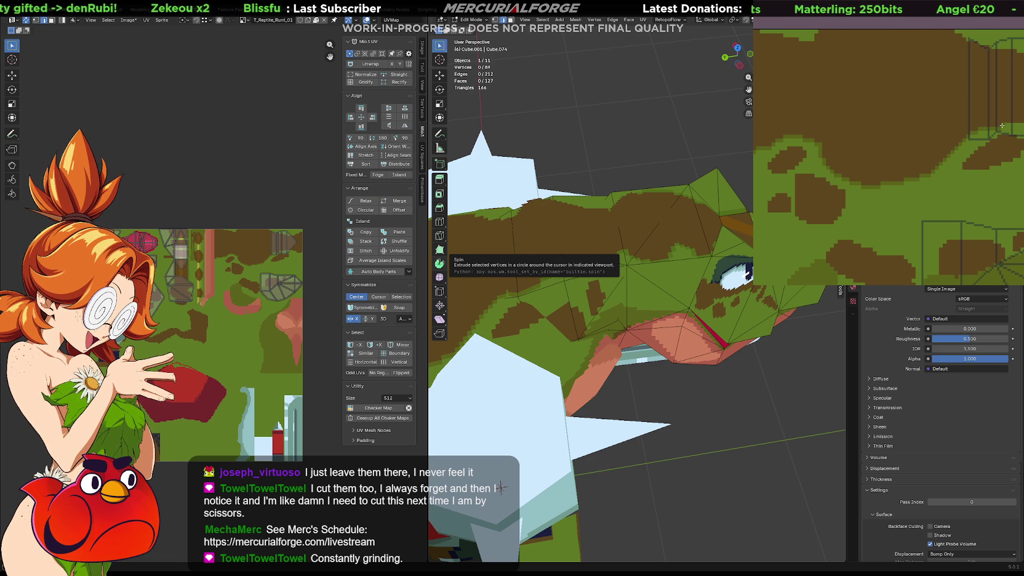
pyautogui.moveTo(999, 128); pyautogui.dragTo(885, 142, button='middle')
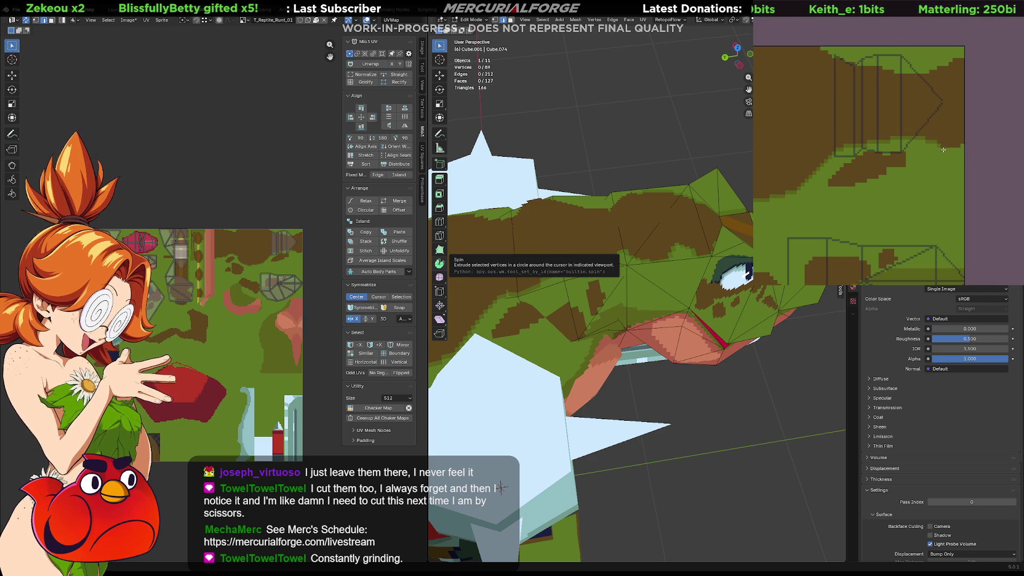
pyautogui.moveTo(936, 174); pyautogui.dragTo(967, 163, button='middle')
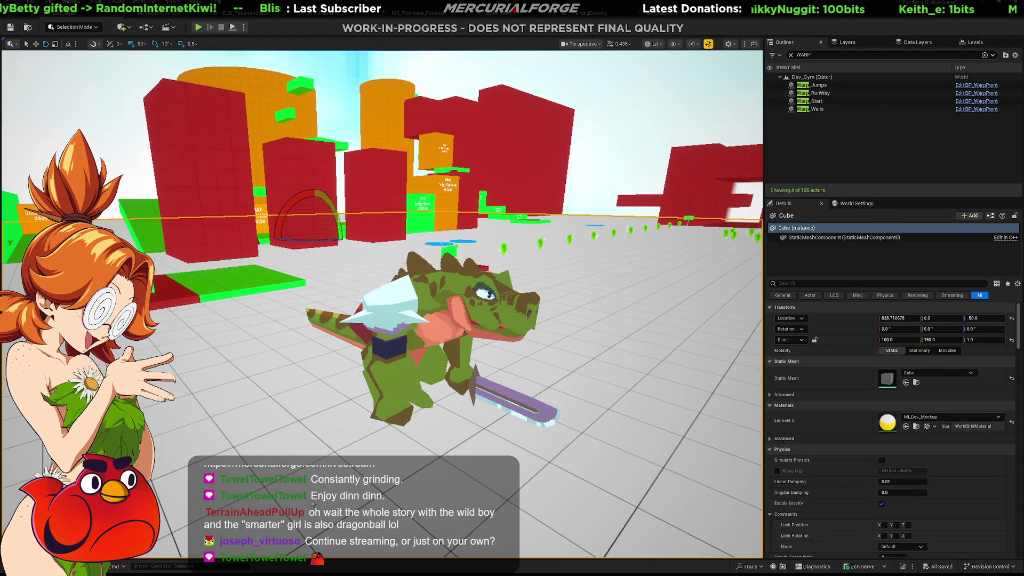
# Play-test the level, eject to fly close to the character's face, then return to the reptile head in Blender
pyautogui.hotkey('alt', 'p')
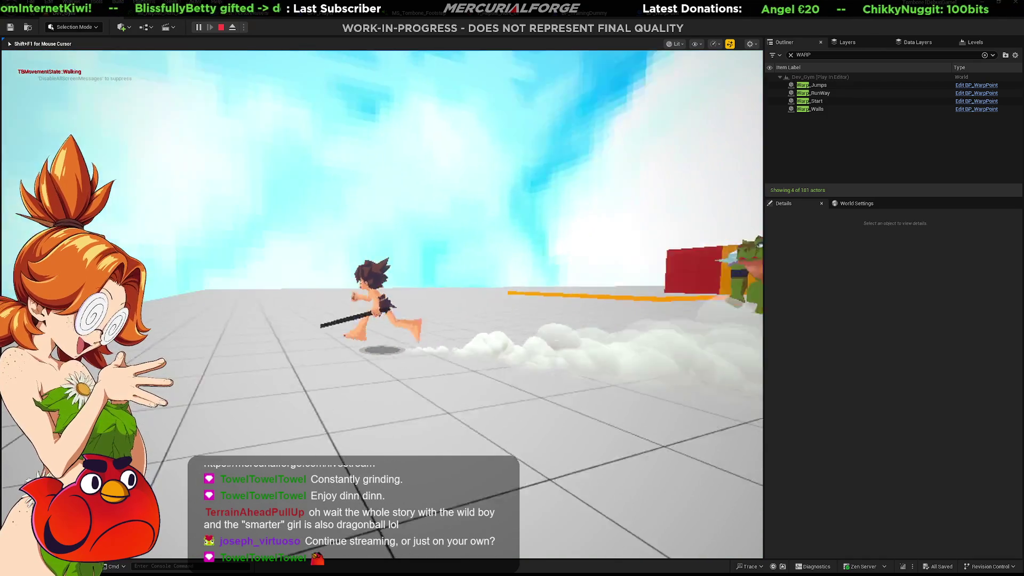
pyautogui.hotkey('shift', 'F1')
pyautogui.click(233, 27)
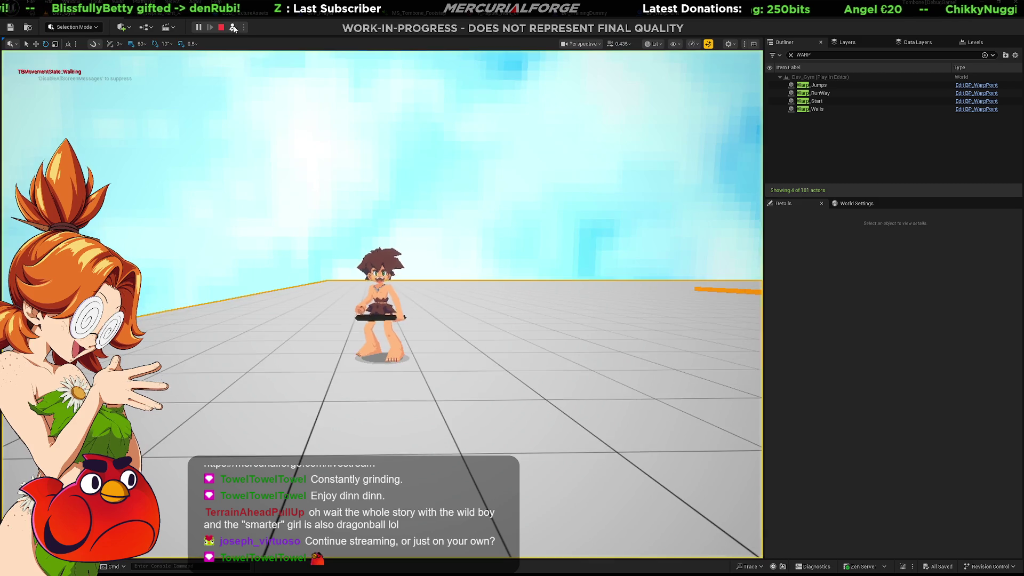
pyautogui.moveTo(381, 298)
pyautogui.mouseDown(button='right')
pyautogui.moveTo(381, 279)
pyautogui.moveTo(381, 296)
pyautogui.moveTo(352, 308)
pyautogui.mouseUp(button='right')
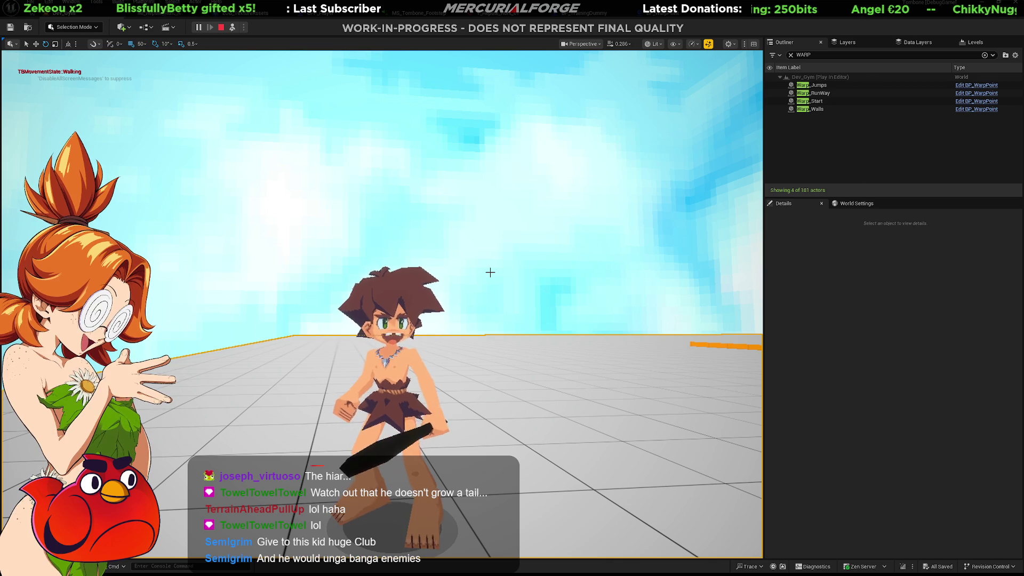
pyautogui.click(491, 272)
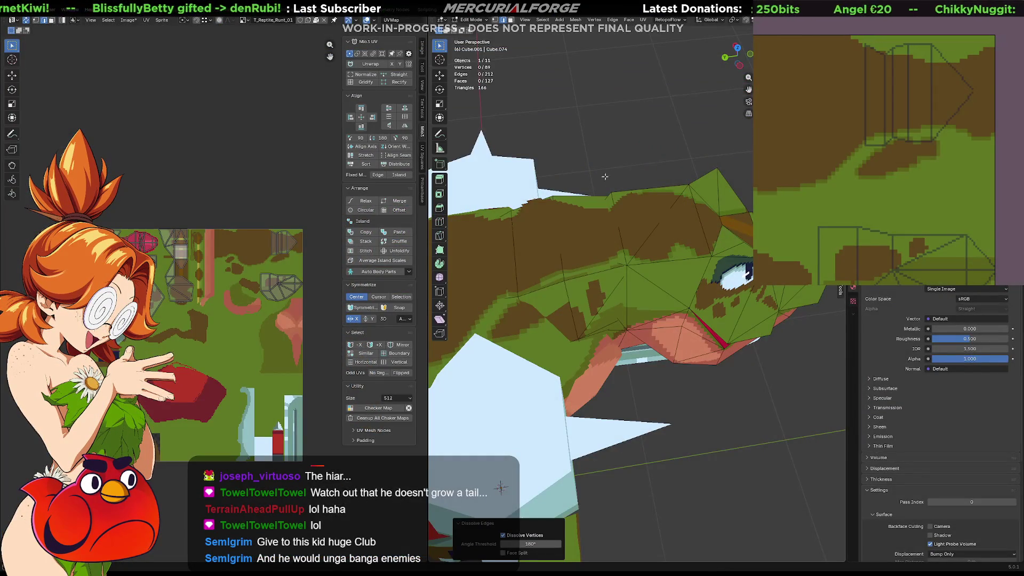
pyautogui.click(605, 177)
pyautogui.moveTo(605, 177); pyautogui.dragTo(528, 152, button='middle')
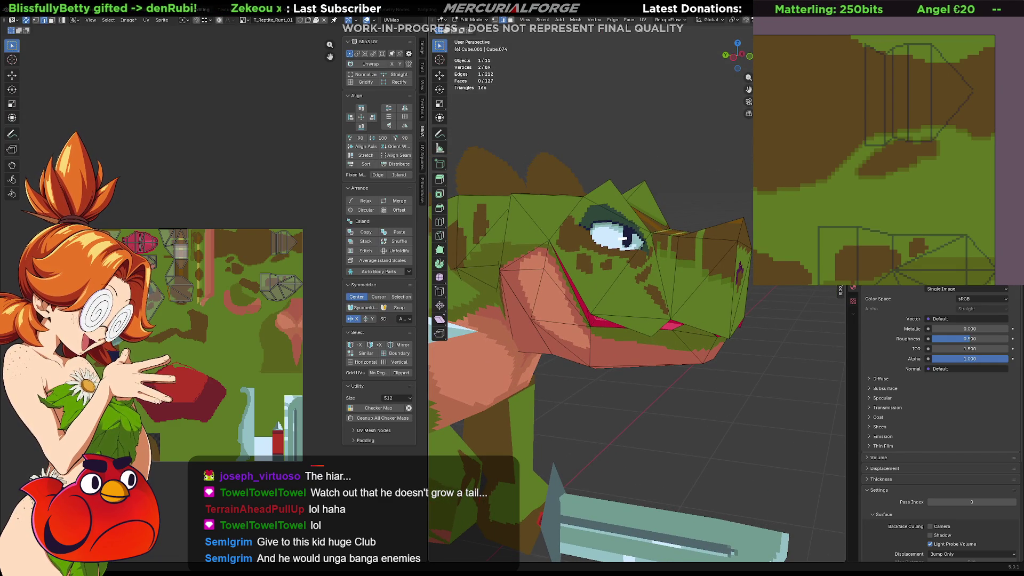
pyautogui.press('g')
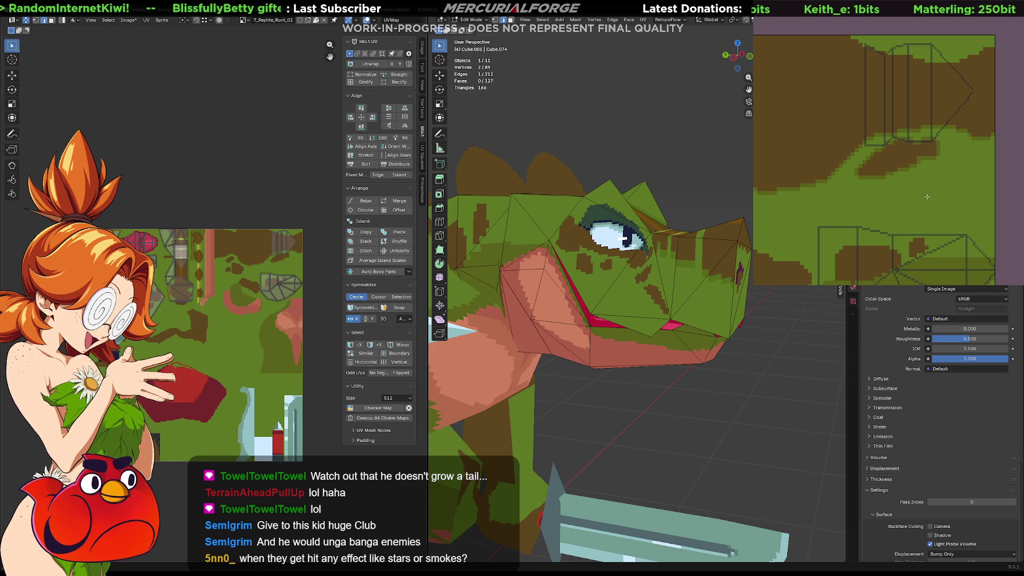
pyautogui.moveTo(934, 89); pyautogui.dragTo(926, 88, button='middle')
pyautogui.moveTo(1016, 80); pyautogui.dragTo(999, 82, button='middle')
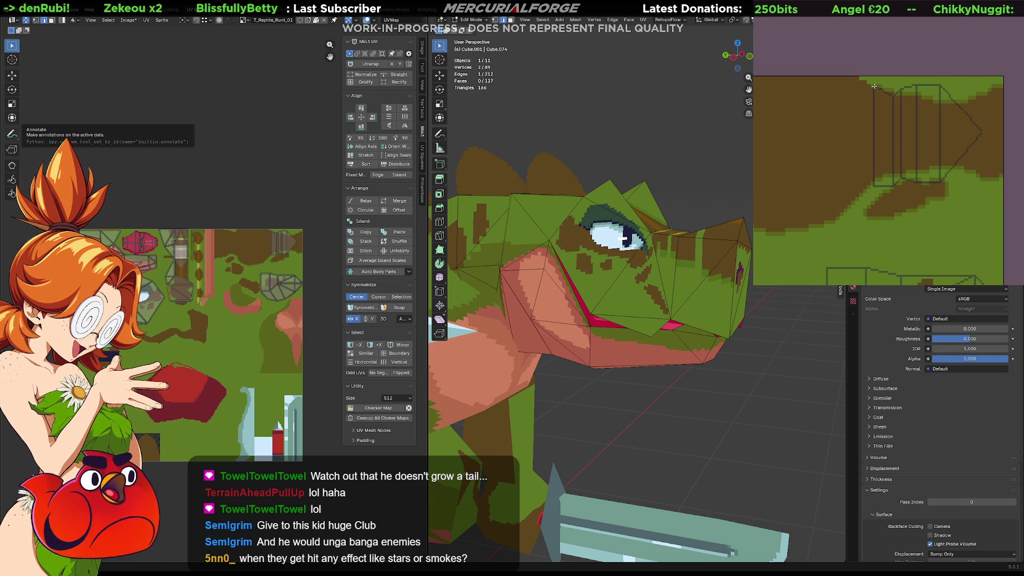
pyautogui.moveTo(857, 71)
pyautogui.mouseDown(button='middle')
pyautogui.moveTo(885, 115)
pyautogui.moveTo(955, 117)
pyautogui.moveTo(952, 73)
pyautogui.mouseUp(button='middle')
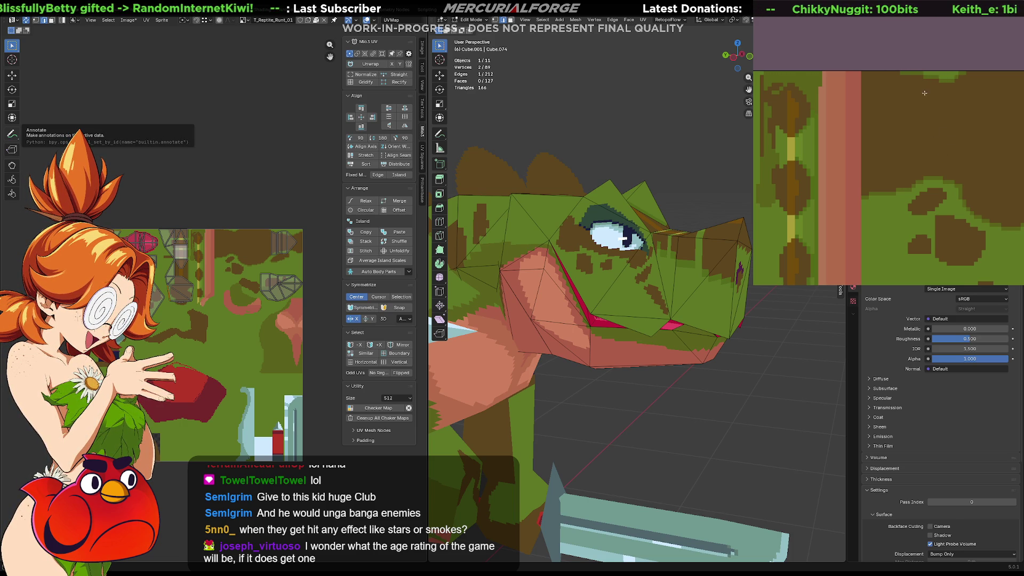
pyautogui.moveTo(944, 92)
pyautogui.mouseDown(button='middle')
pyautogui.moveTo(945, 148)
pyautogui.moveTo(933, 113)
pyautogui.mouseUp(button='middle')
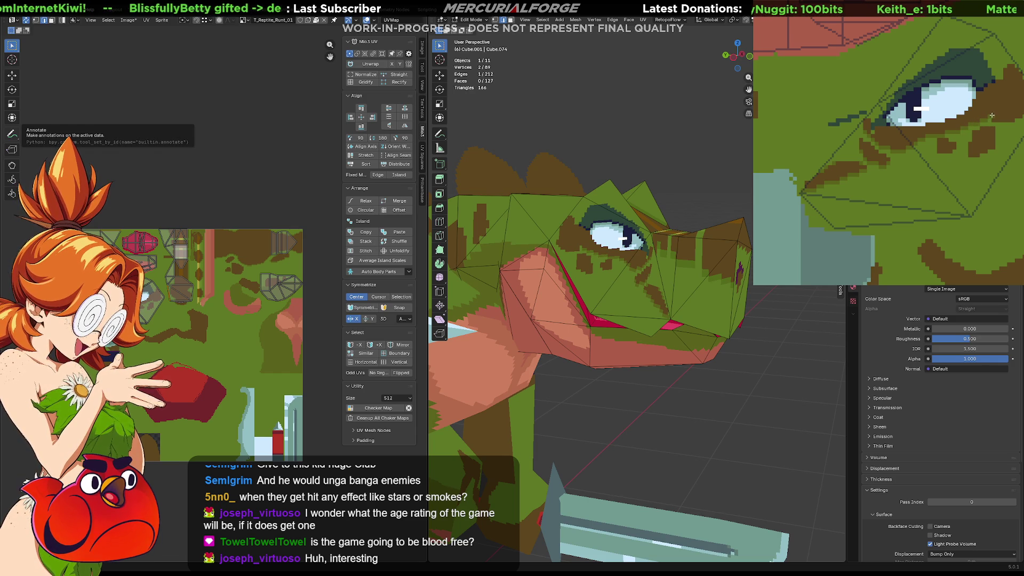
pyautogui.keyDown('ctrl'); pyautogui.hscroll(2, 960, 133); pyautogui.keyUp('ctrl')
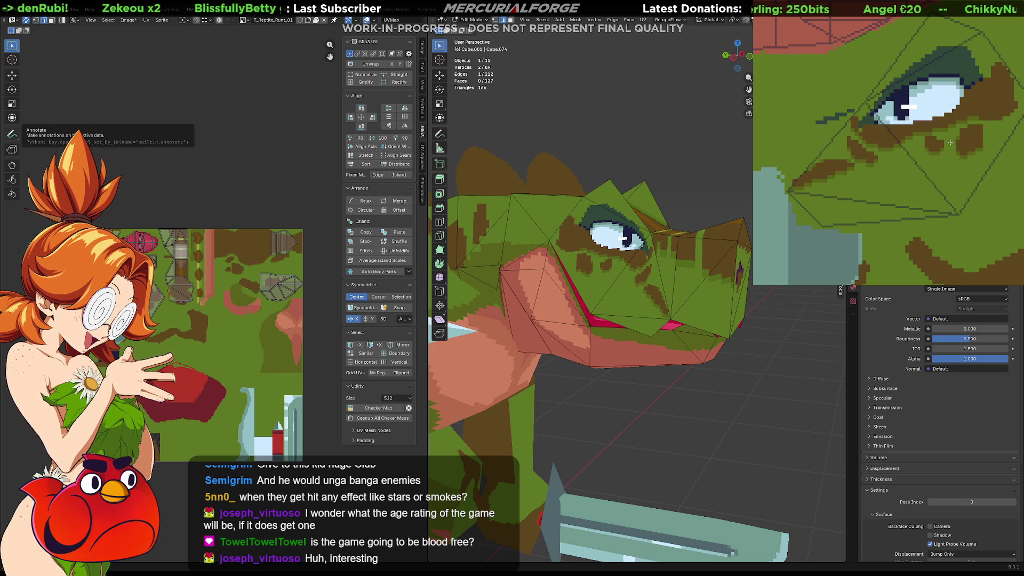
pyautogui.moveTo(950, 143); pyautogui.dragTo(961, 151, button='middle')
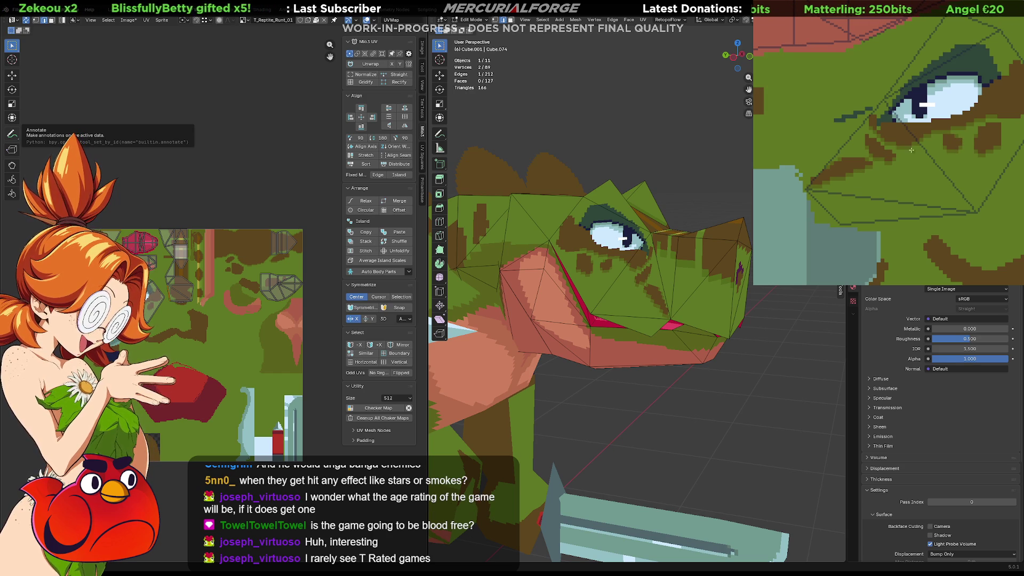
pyautogui.moveTo(921, 126); pyautogui.dragTo(892, 136, button='middle')
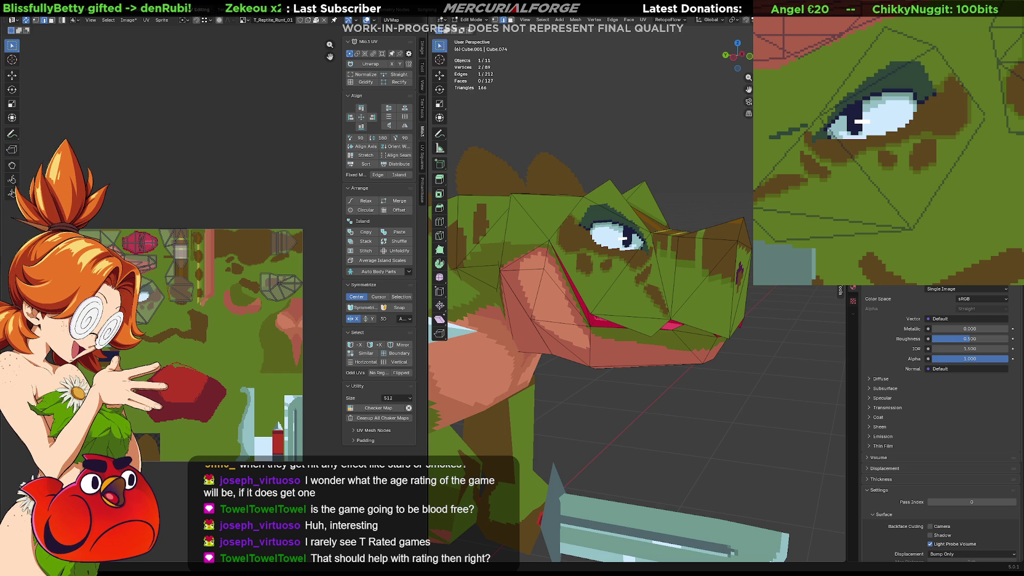
pyautogui.hotkey('ctrl', 'z')
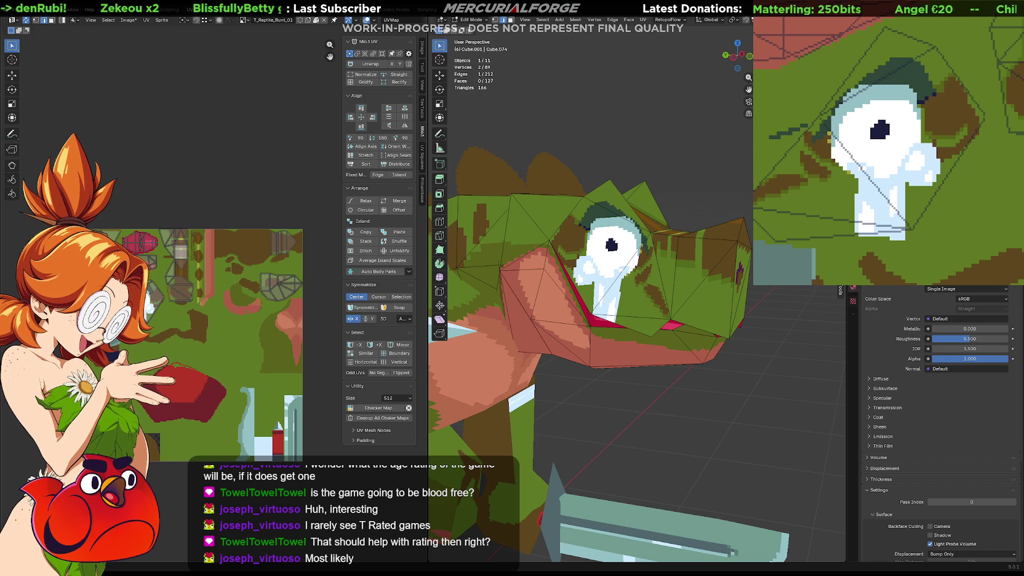
pyautogui.hotkey('ctrl', 'shift', 'z')
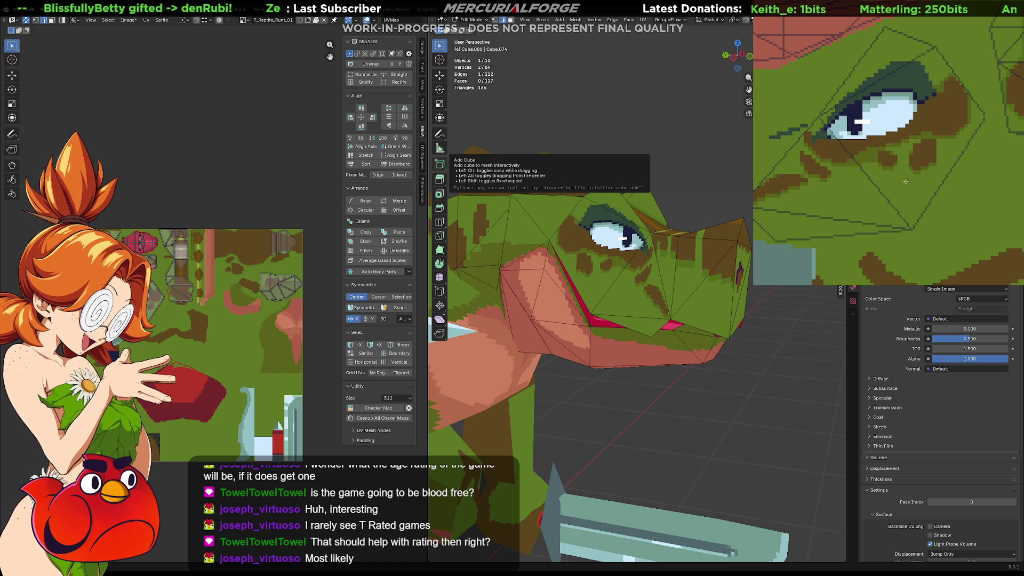
pyautogui.scroll(-3, 917, 178)
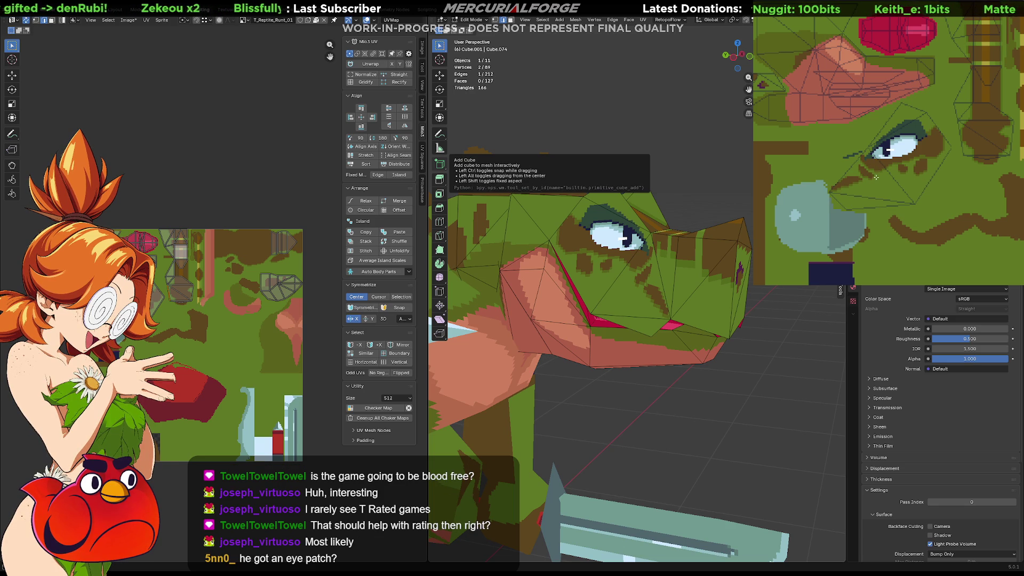
pyautogui.scroll(2, 876, 177)
pyautogui.moveTo(885, 164); pyautogui.dragTo(951, 168, button='middle')
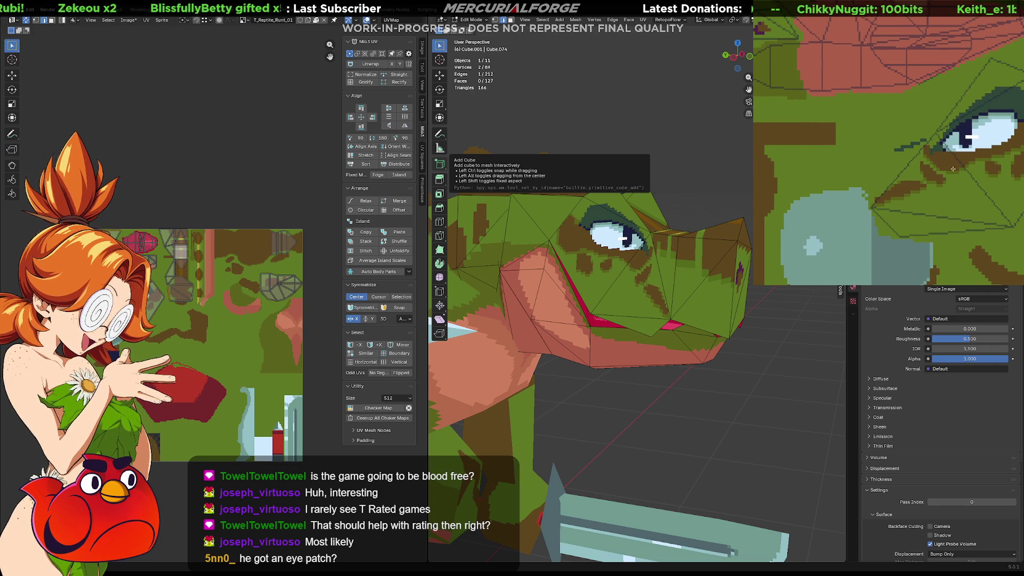
pyautogui.moveTo(958, 181); pyautogui.dragTo(907, 178, button='middle')
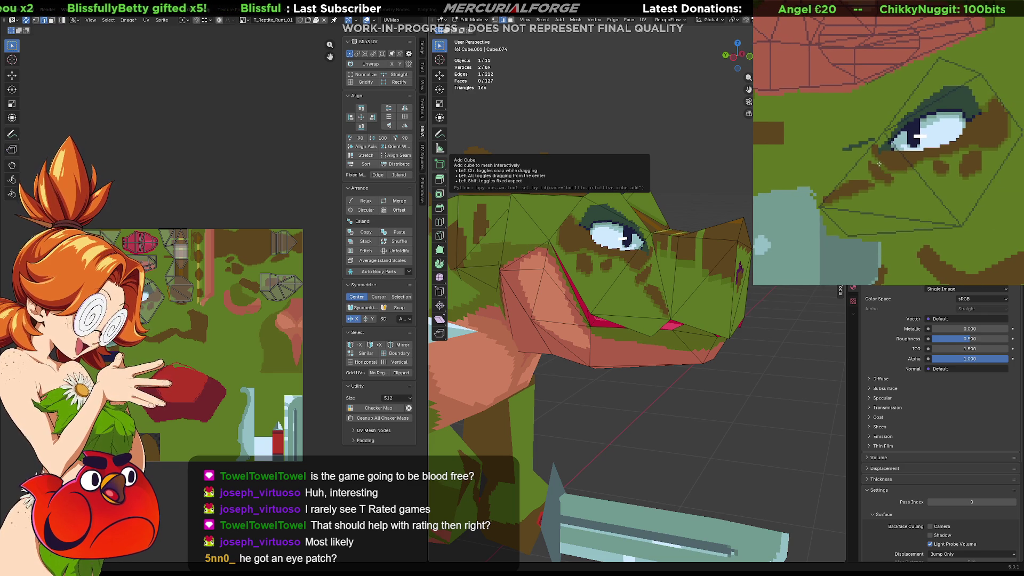
pyautogui.moveTo(939, 183); pyautogui.dragTo(926, 186, button='middle')
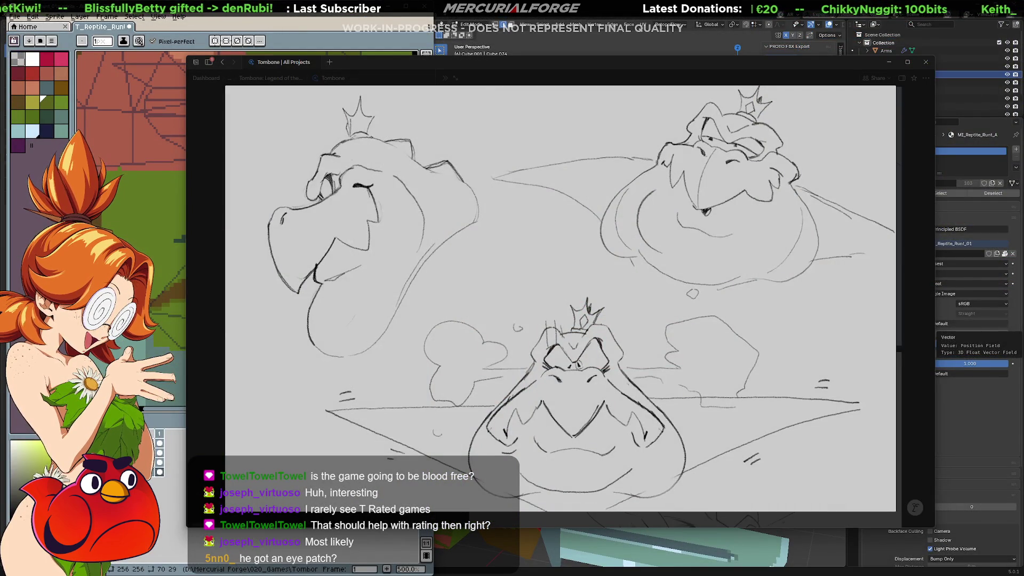
# Move the pixel-art app window aside and show the open-mouthed reptile head close-up sketch
pyautogui.moveTo(821, 64); pyautogui.dragTo(769, 32)
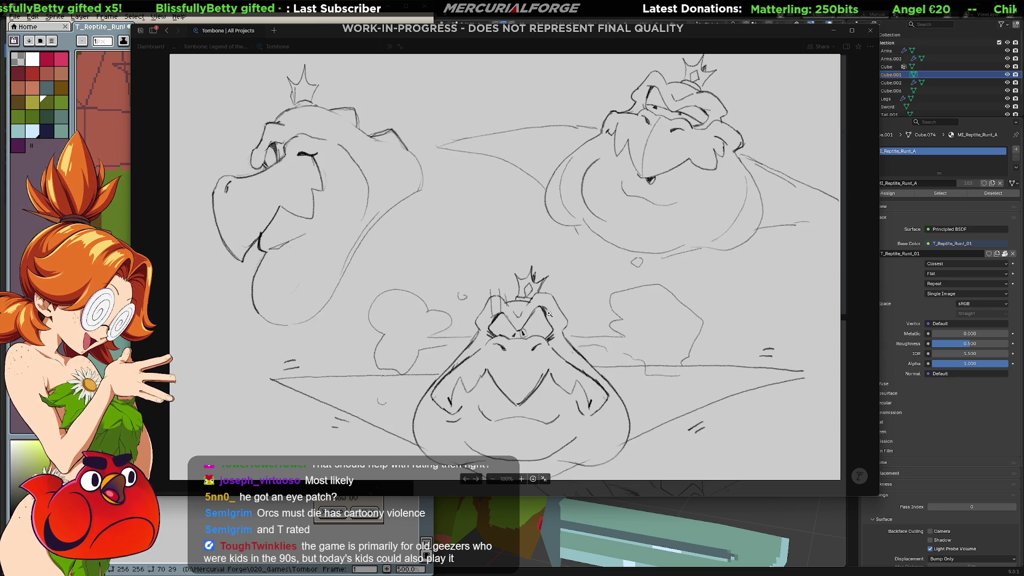
pyautogui.press('Right')
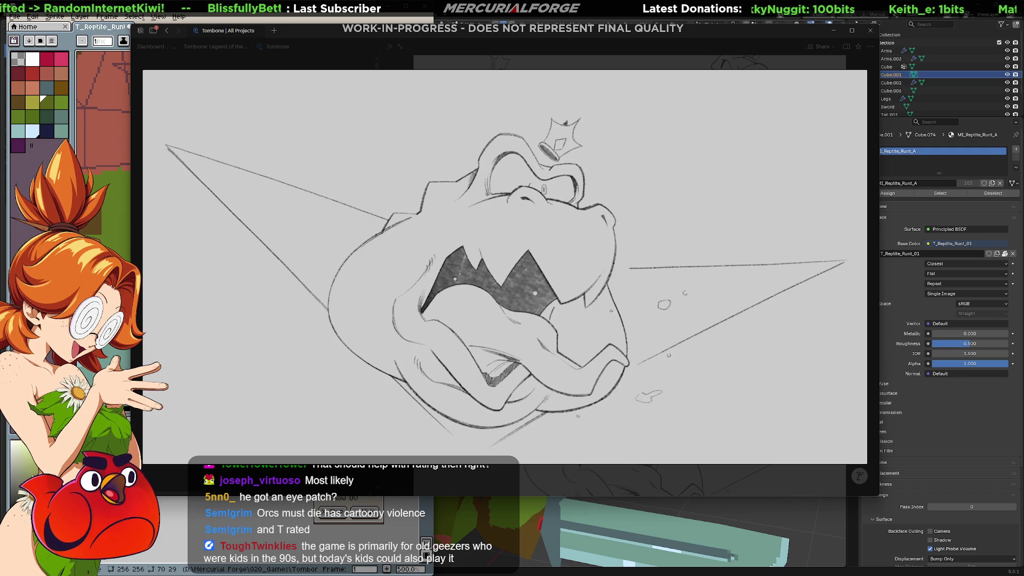
# Flip forward through the concept sketches to the sheet of three crowned reptile heads
pyautogui.press('Right')
pyautogui.press('Right')
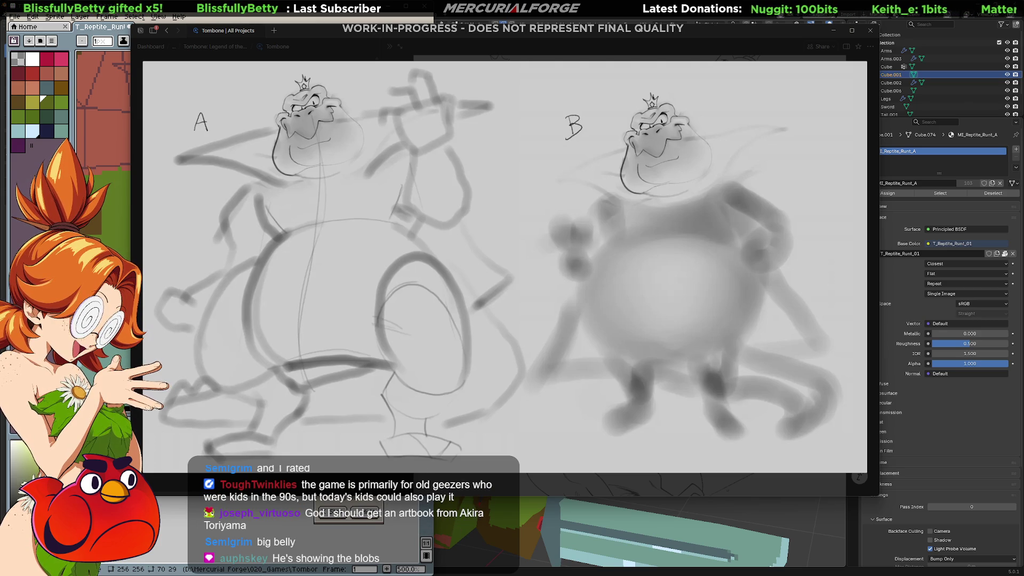
pyautogui.press('Right')
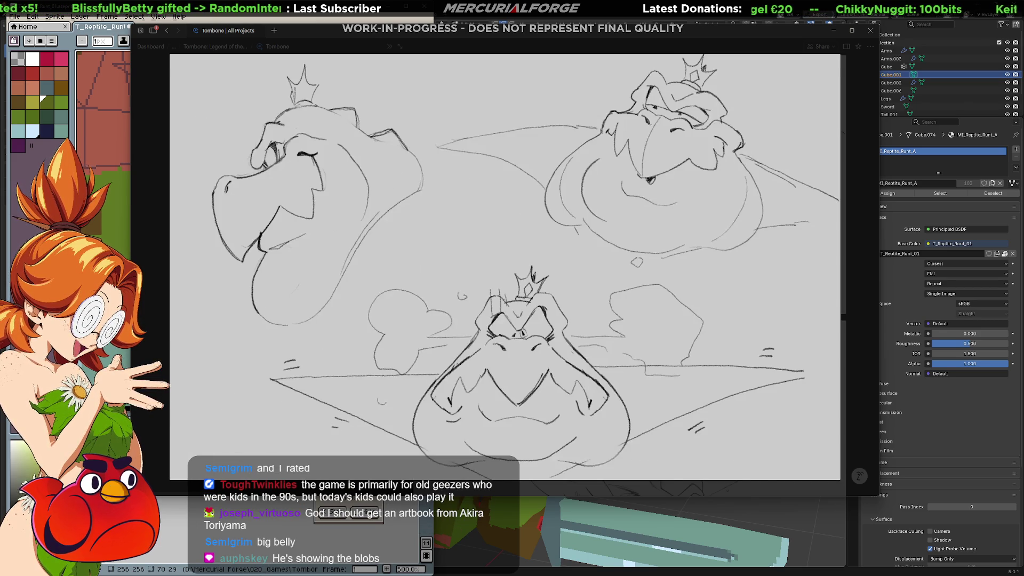
pyautogui.press('Right')
pyautogui.press('Right')
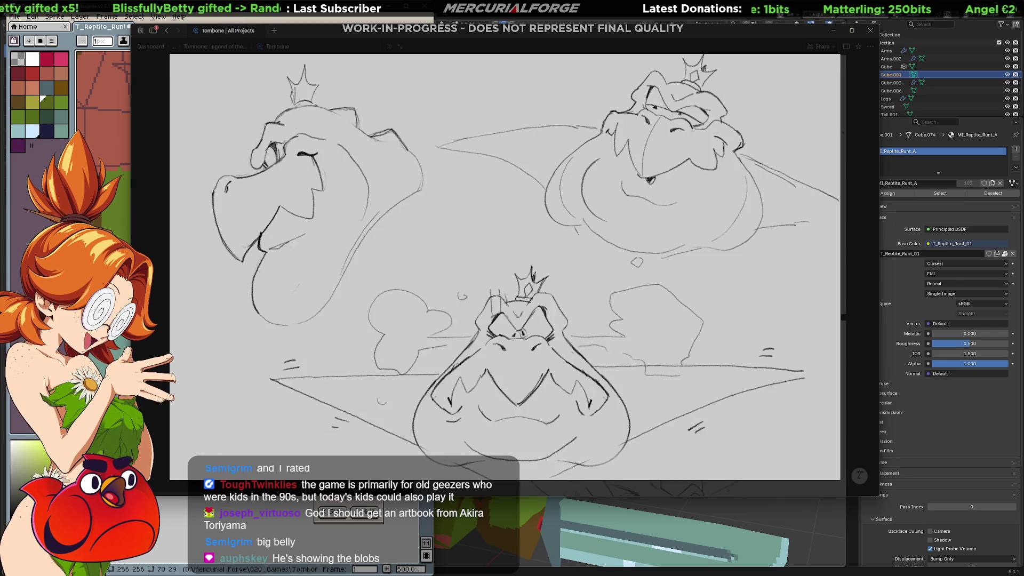
# Flip through the reptile head sketches, then switch to the running Unreal Engine game preview
pyautogui.press('Right')
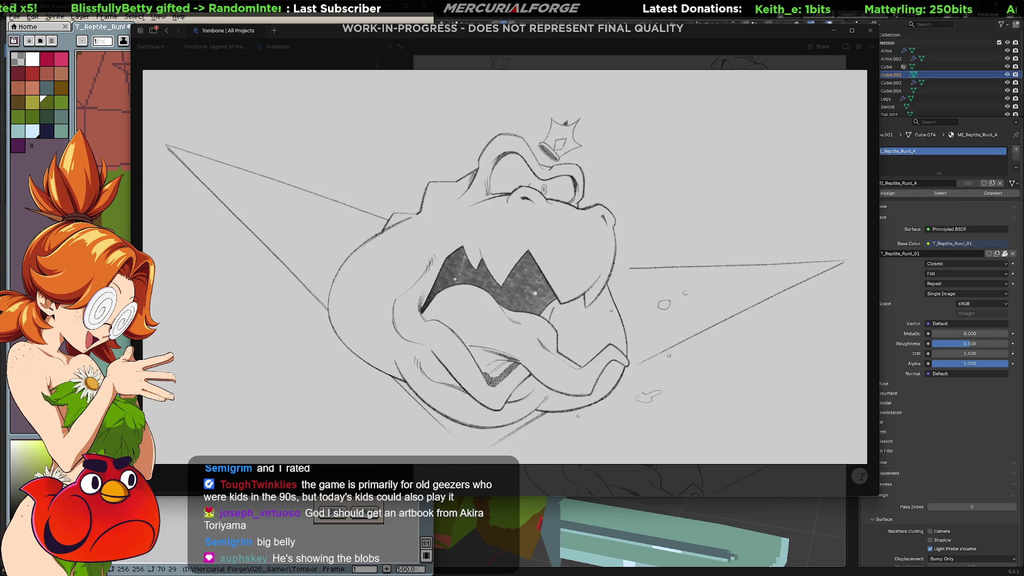
pyautogui.press('Right')
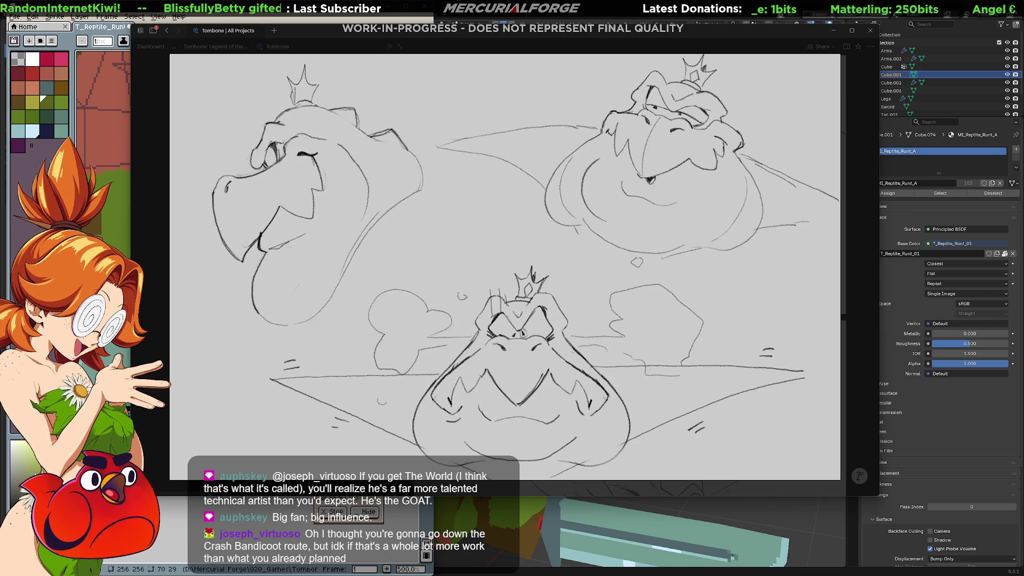
pyautogui.hotkey('alt', 'Tab')
pyautogui.press('Tab')
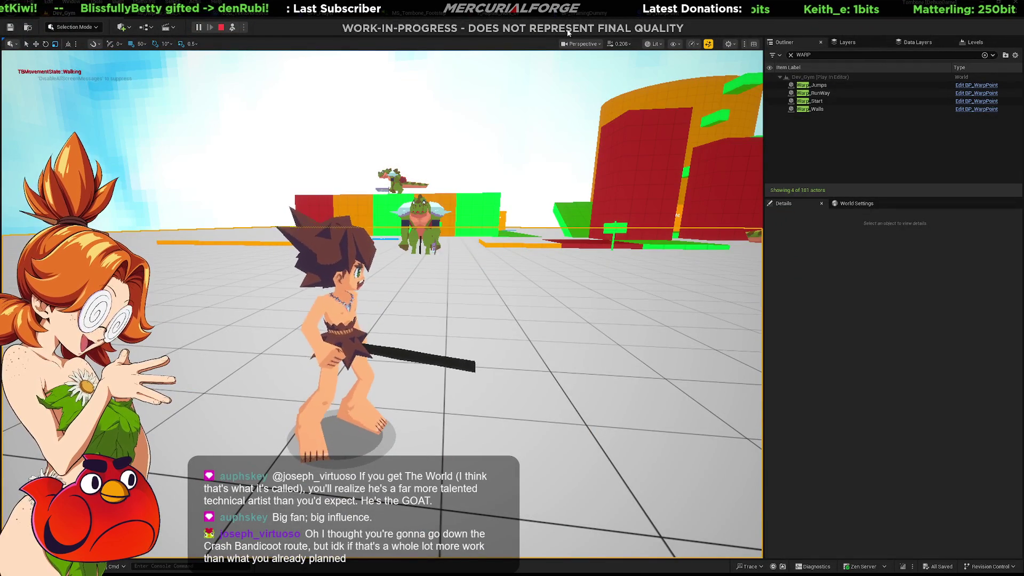
pyautogui.click(473, 286)
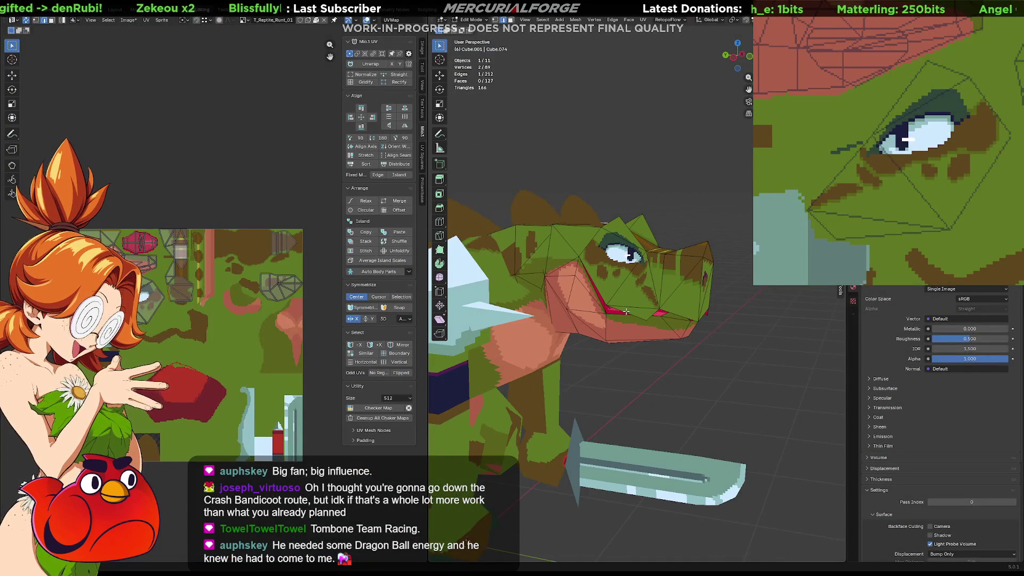
# Zoom the 3D viewport onto the reptile's face and pan the Image Editor across the pixel-art texture
pyautogui.scroll(-4, 627, 311)
pyautogui.scroll(6, 626, 312)
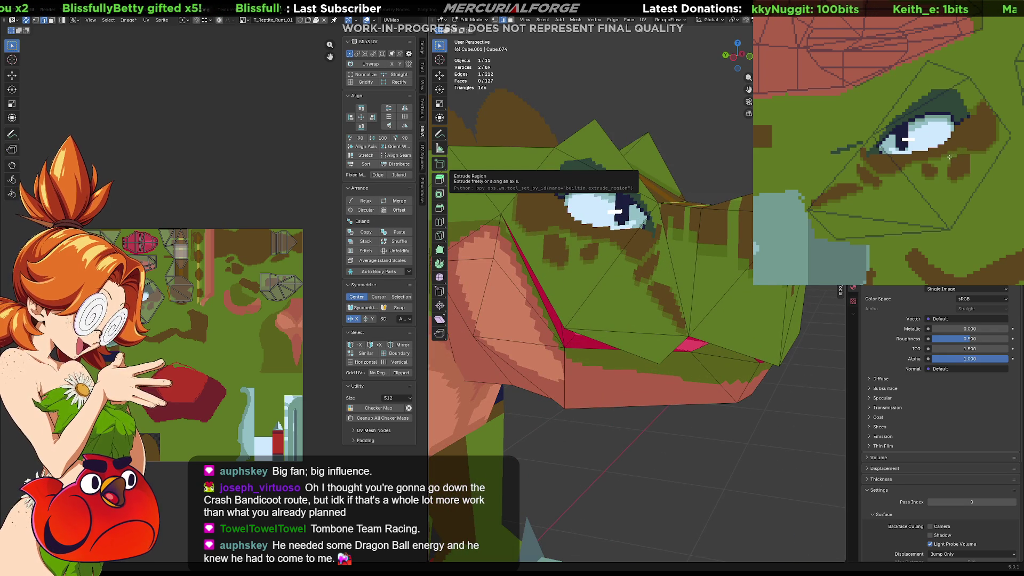
pyautogui.moveTo(949, 156)
pyautogui.mouseDown(button='middle')
pyautogui.moveTo(928, 108)
pyautogui.moveTo(857, 203)
pyautogui.moveTo(879, 88)
pyautogui.mouseUp(button='middle')
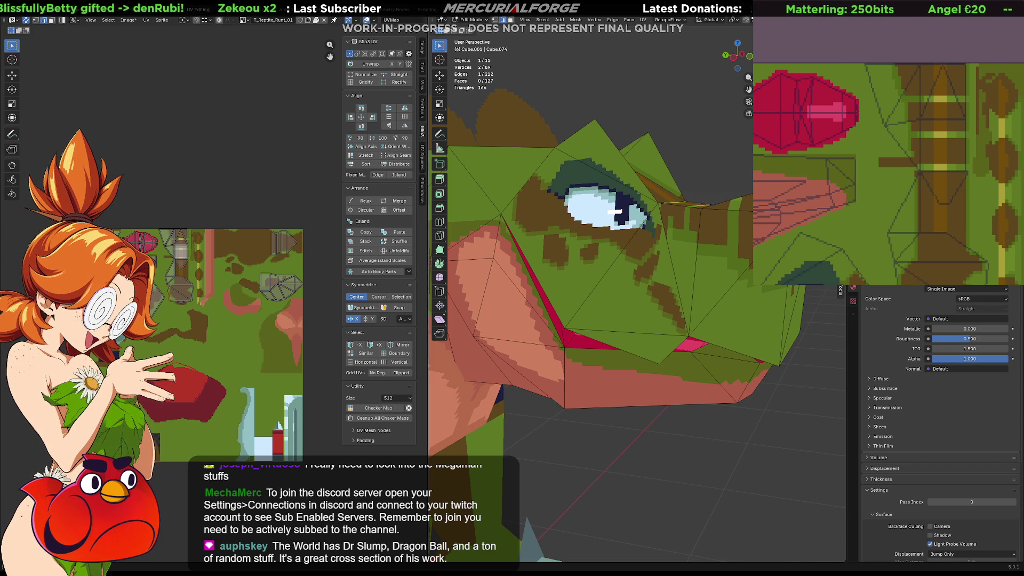
pyautogui.scroll(-10, 561, 263)
pyautogui.moveTo(555, 261)
pyautogui.mouseDown(button='middle')
pyautogui.moveTo(719, 269)
pyautogui.moveTo(480, 277)
pyautogui.moveTo(640, 266)
pyautogui.mouseUp(button='middle')
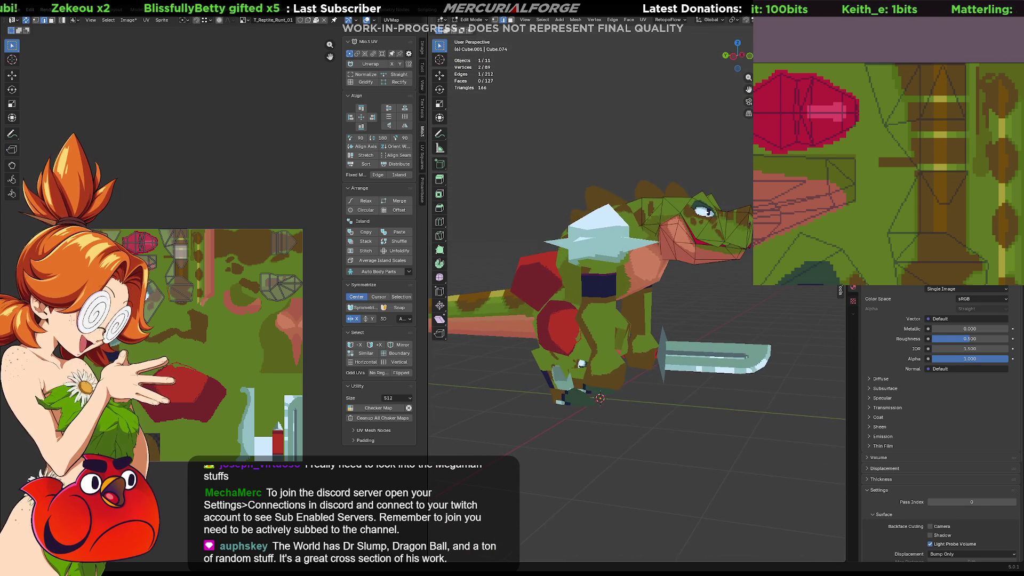
pyautogui.scroll(8, 651, 300)
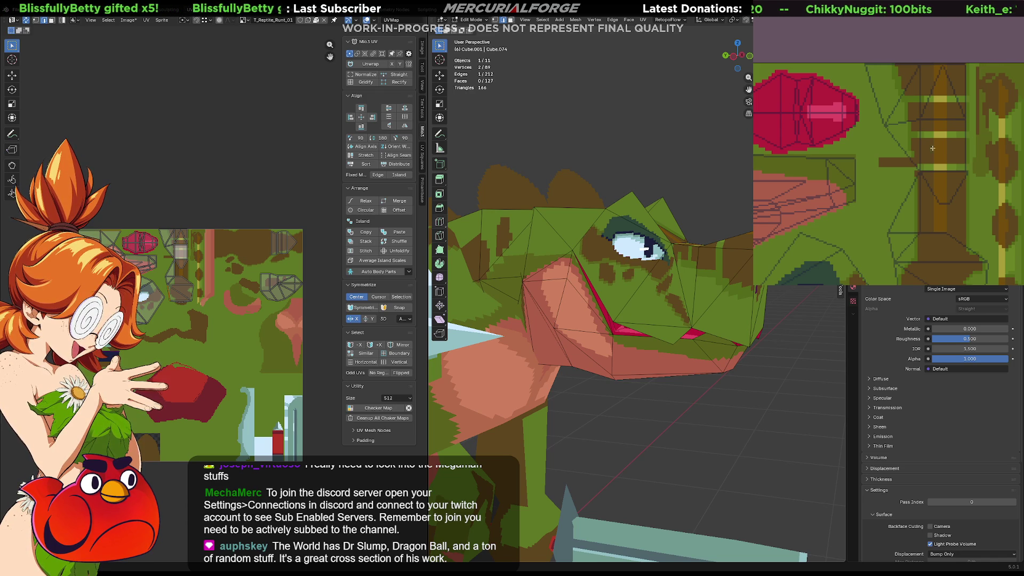
pyautogui.moveTo(863, 171); pyautogui.dragTo(962, 122, button='middle')
pyautogui.moveTo(944, 267); pyautogui.dragTo(974, 118, button='middle')
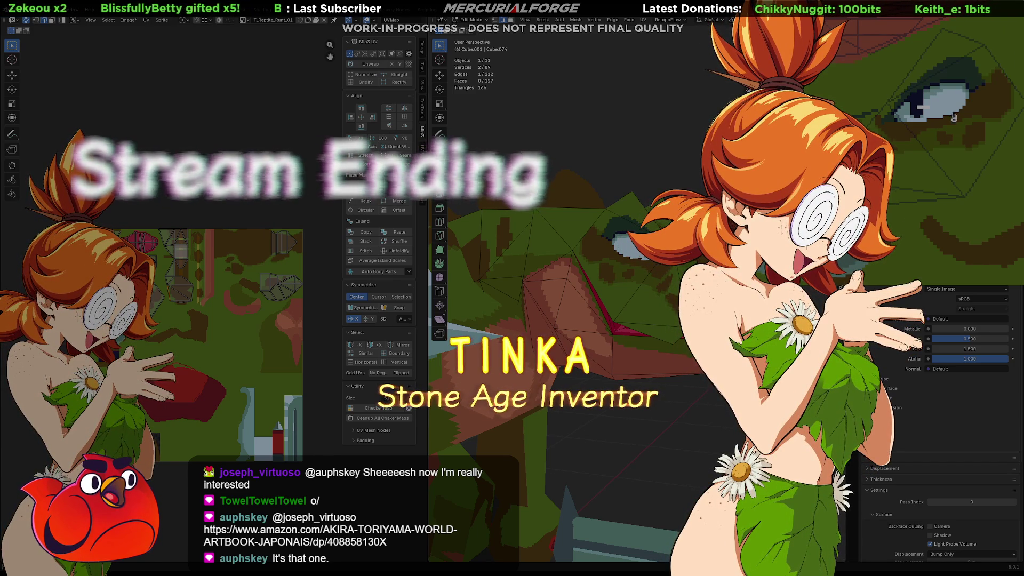
# Pan the texture to the pale blue pixel eye and pull the 3D view back to show more mesh
pyautogui.moveTo(916, 160); pyautogui.dragTo(917, 208, button='middle')
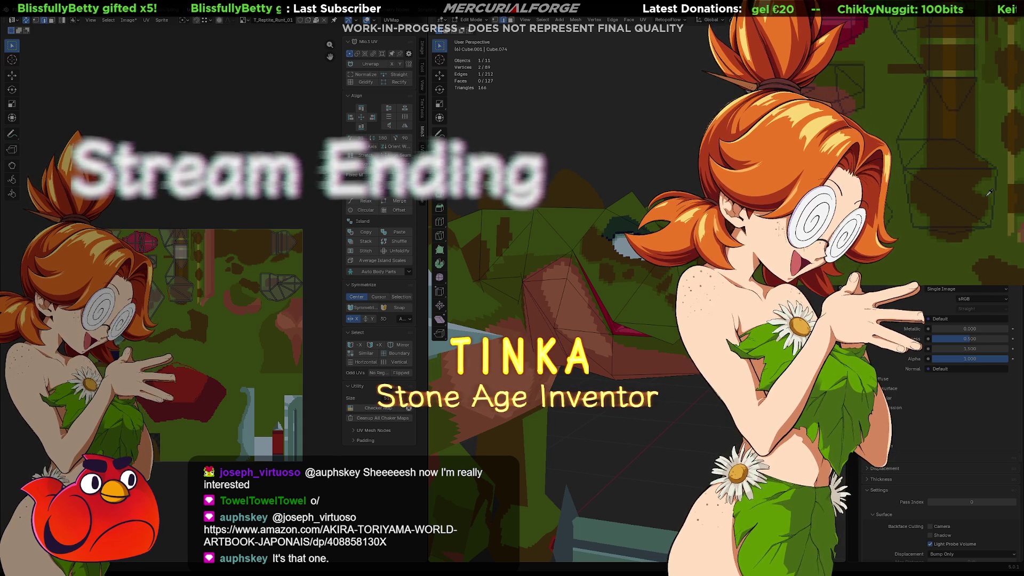
pyautogui.moveTo(914, 72); pyautogui.dragTo(912, 144, button='middle')
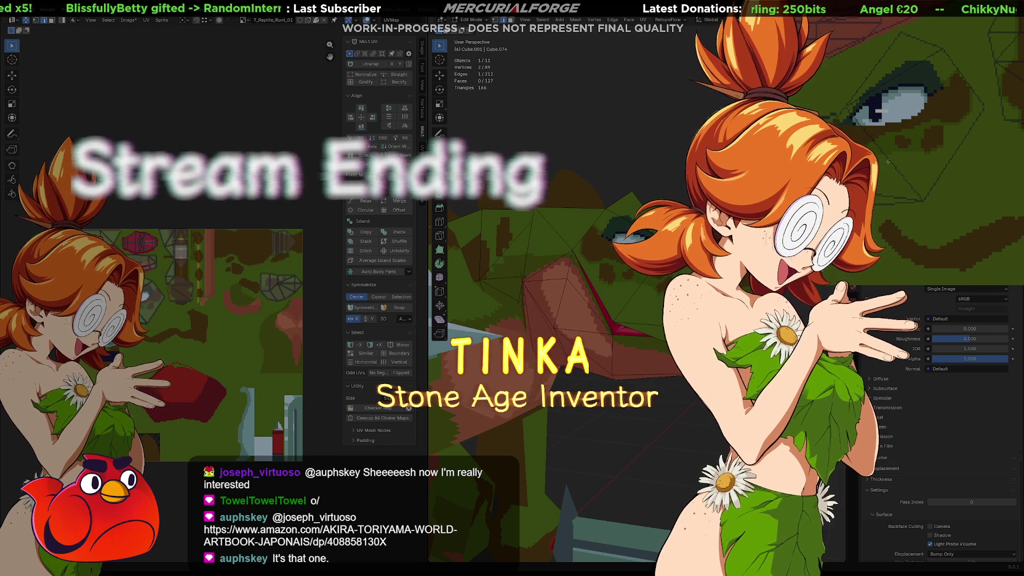
pyautogui.moveTo(480, 459); pyautogui.dragTo(464, 478, button='middle')
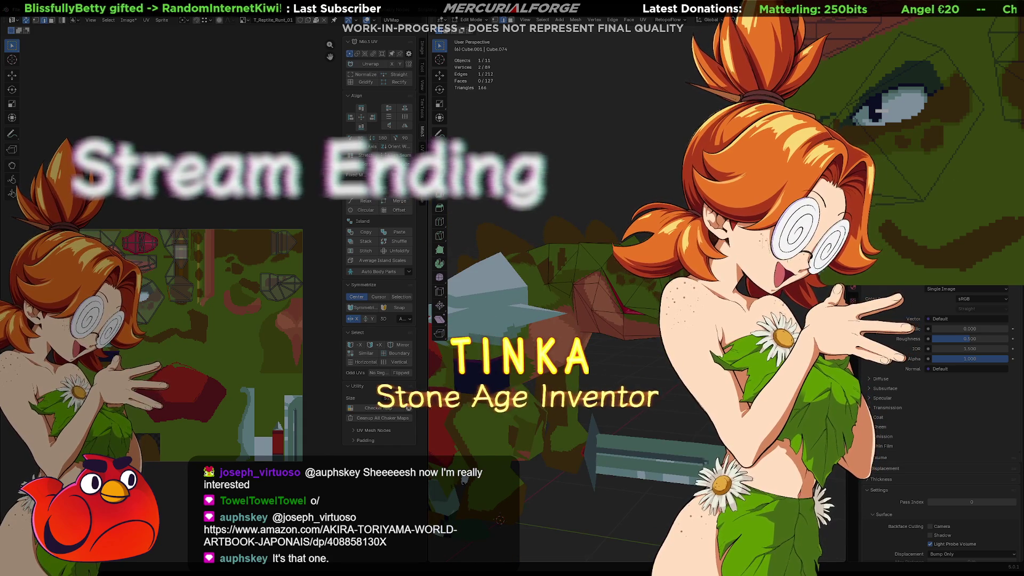